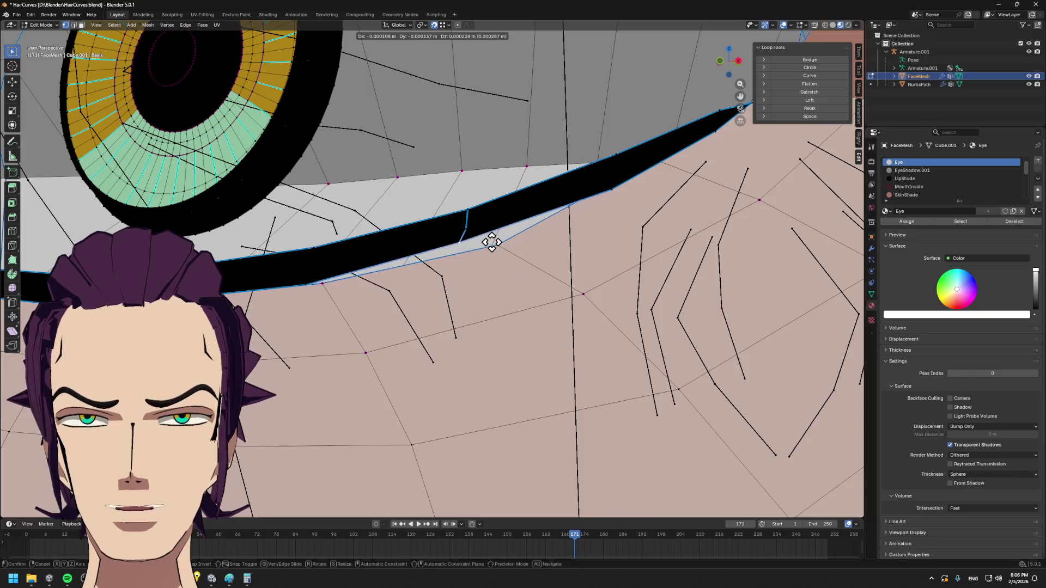
scroll(529, 233, down, 2)
- Nudge the selected lower-eyelid vertices into place with two grab moves
key(g)
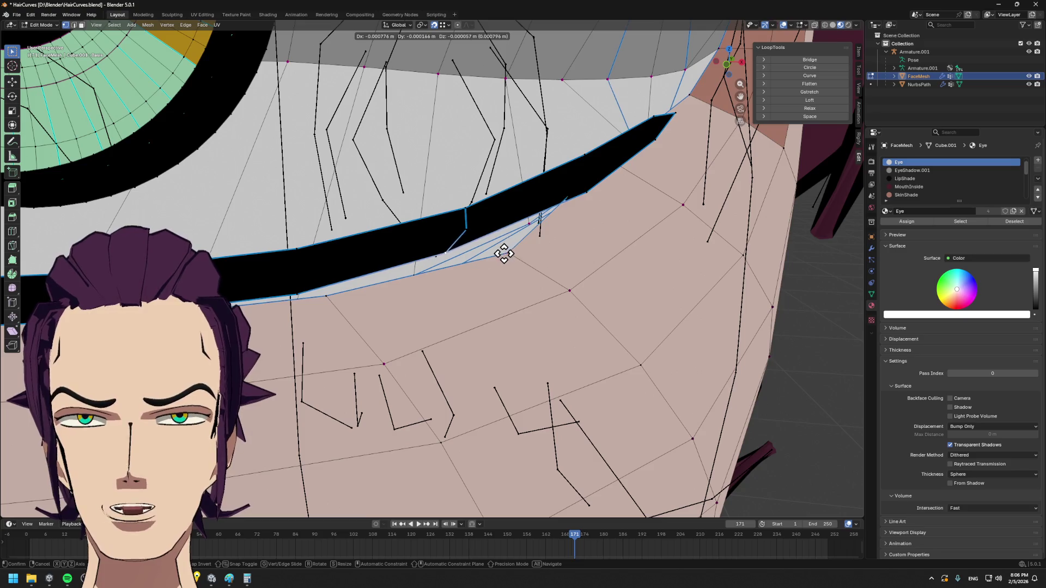
click(511, 254)
middle_drag(532, 245, 422, 284)
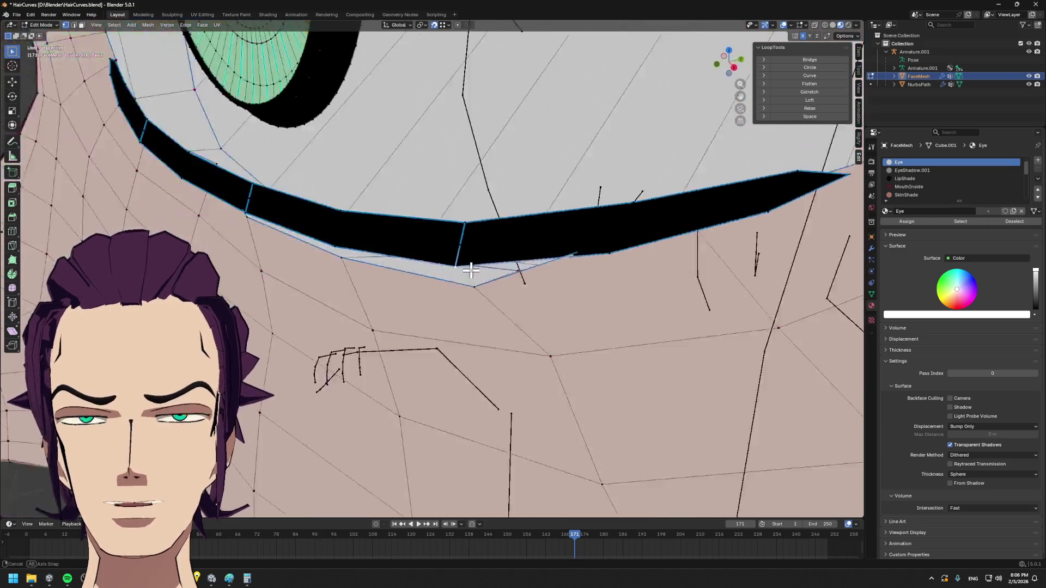
key(g)
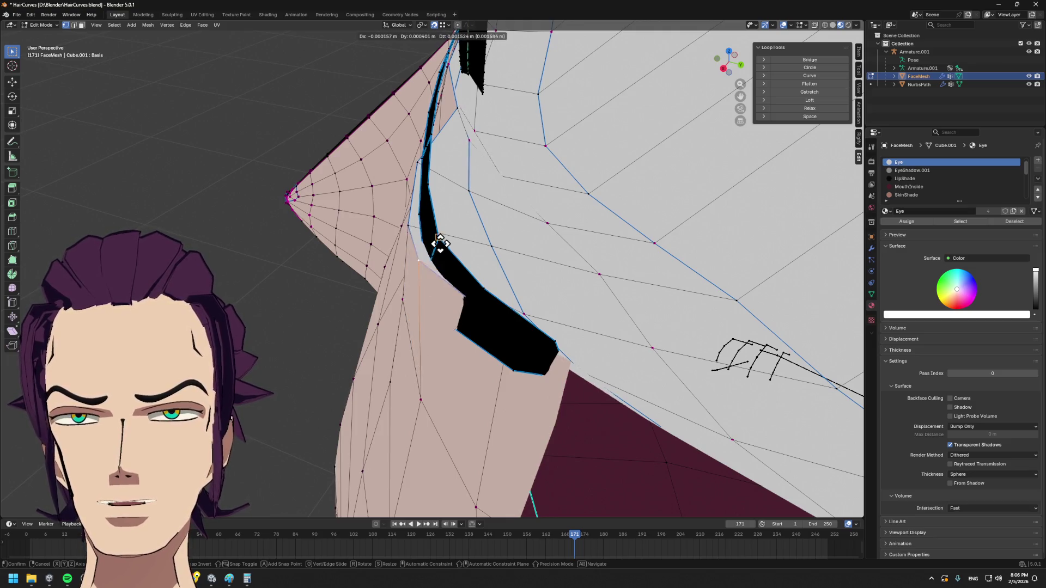
click(433, 260)
mouse_move(434, 261)
middle_down()
mouse_move(530, 256)
mouse_move(532, 245)
middle_up()
scroll(530, 256, down, 3)
- Preview the shaded eye, return to editing and show the vertex's Item transform details
key(Tab)
scroll(532, 242, up, 2)
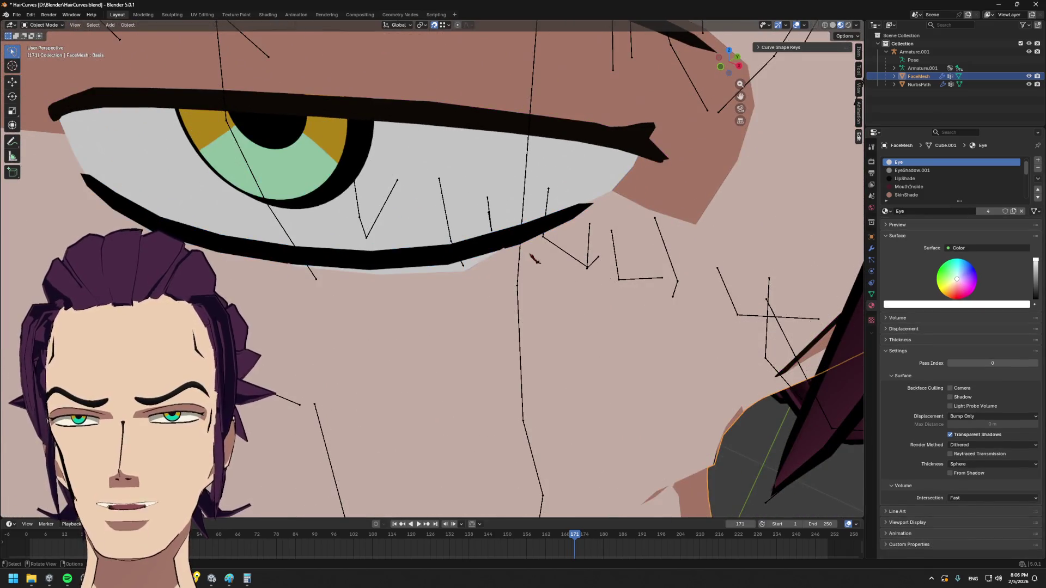
scroll(533, 236, down, 2)
key(Tab)
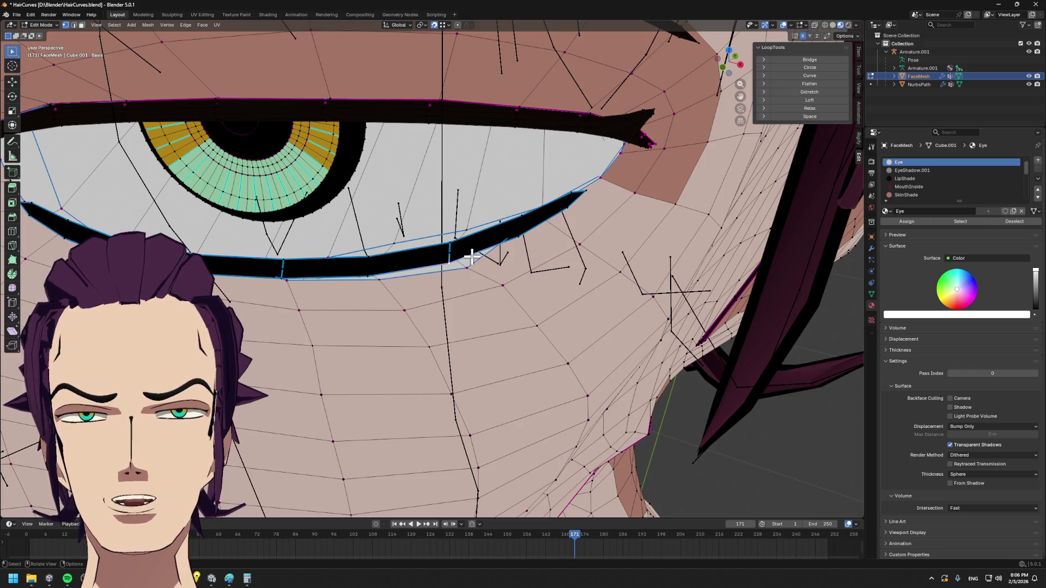
scroll(473, 257, up, 2)
shift+middle_drag(523, 289, 626, 180)
click(857, 51)
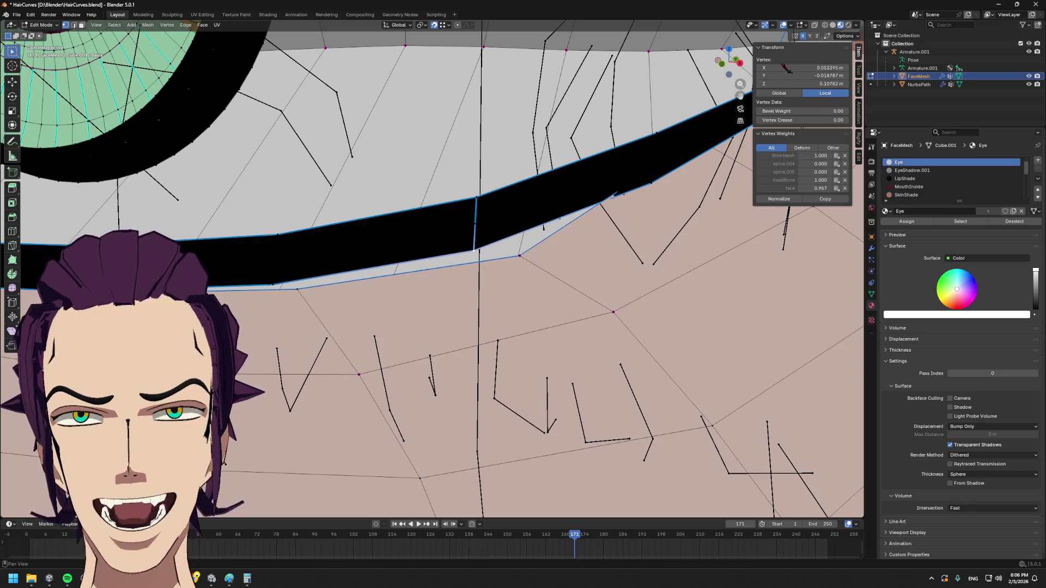
- Compare the vertex on the eyelid line with the one just below it by selecting each in turn
click(520, 261)
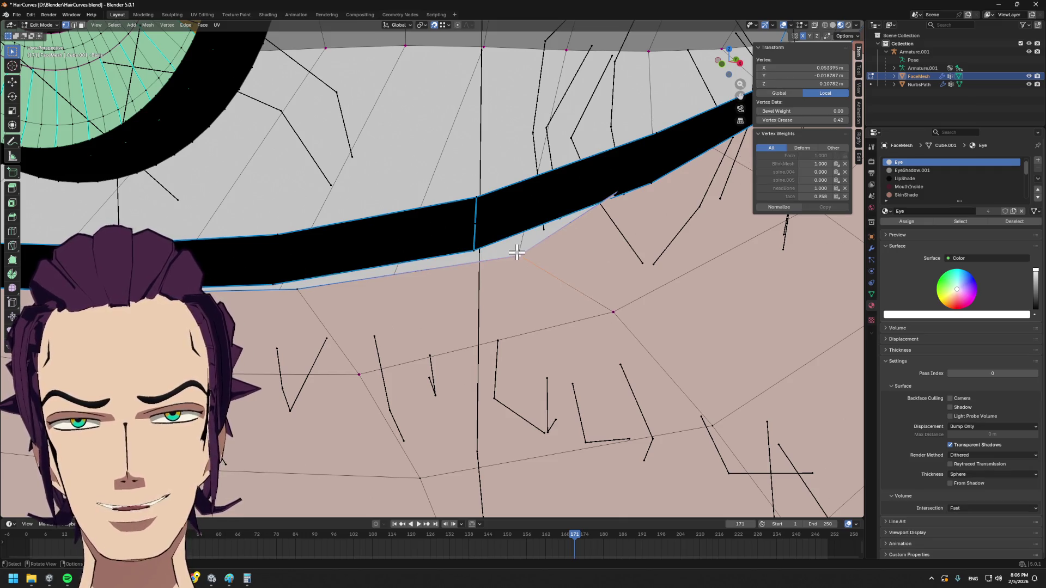
shift+click(482, 251)
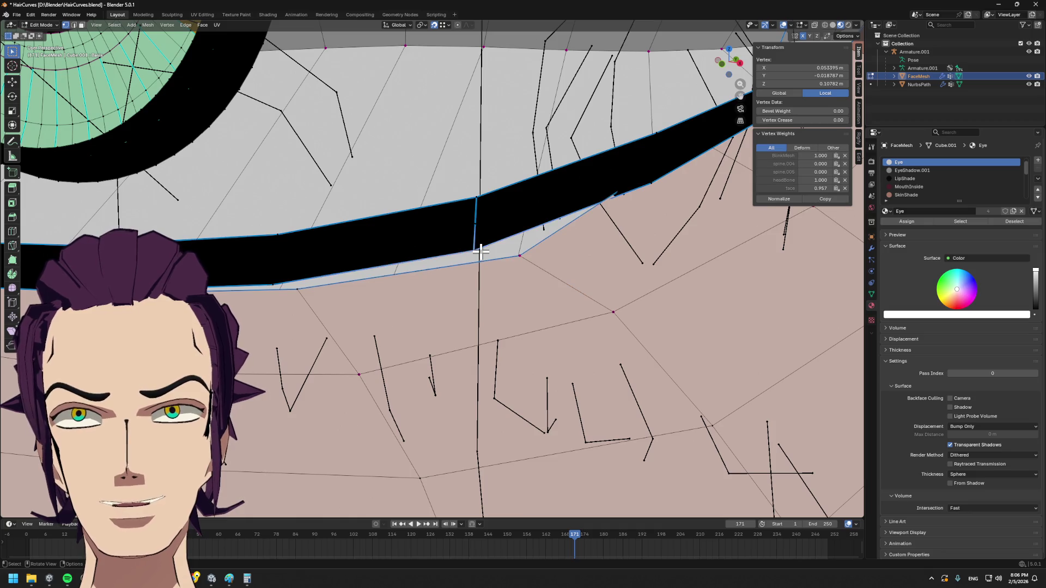
click(519, 258)
shift+click(479, 249)
click(518, 260)
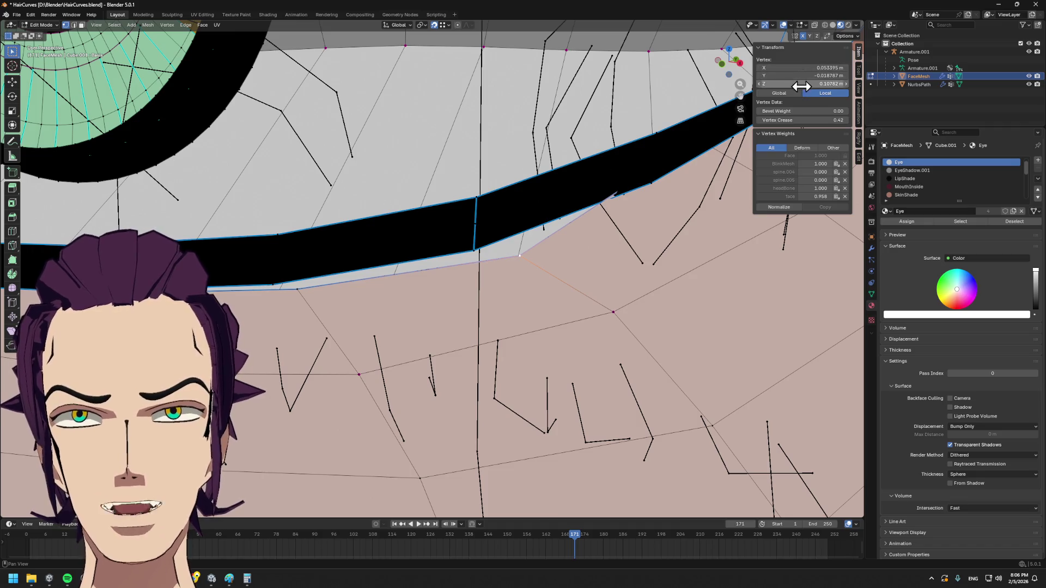
shift+click(481, 250)
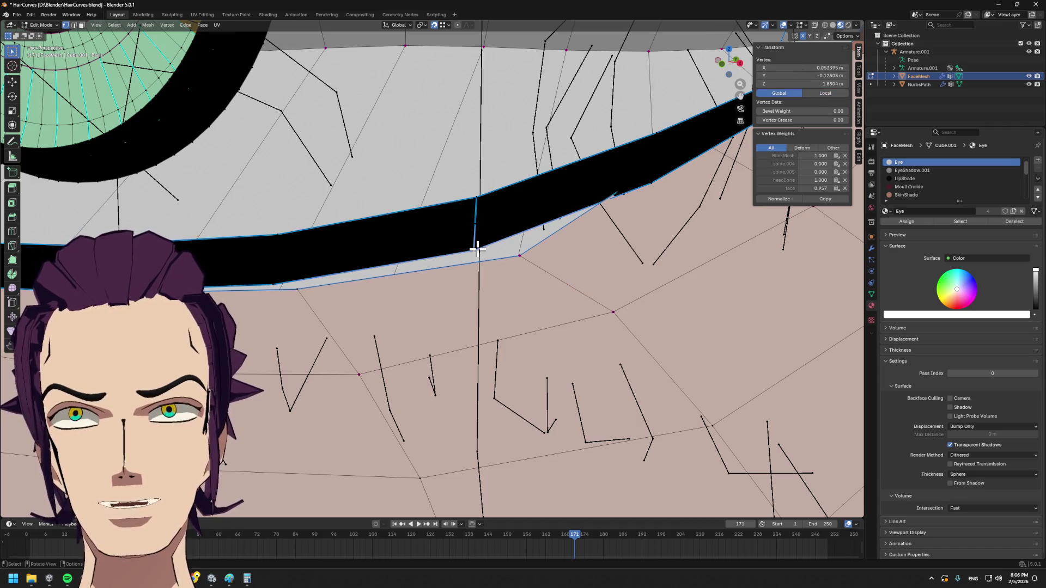
- Start and cancel a vertex crease adjustment, then show the mesh's vertex groups and shape keys
mouse_move(522, 255)
middle_down()
mouse_move(542, 242)
mouse_move(574, 264)
mouse_move(665, 186)
middle_up()
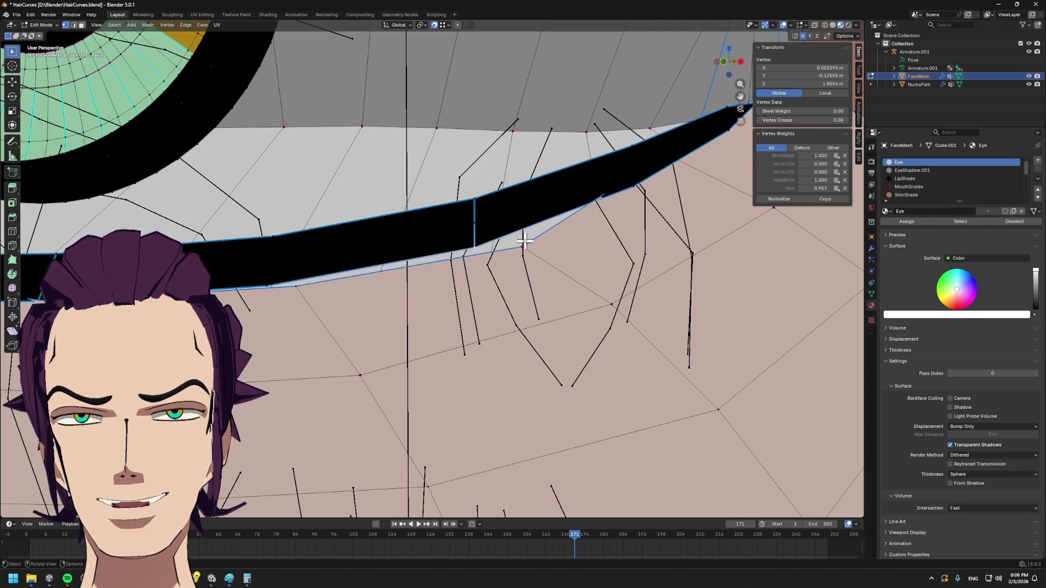
key(ctrl+shift+v)
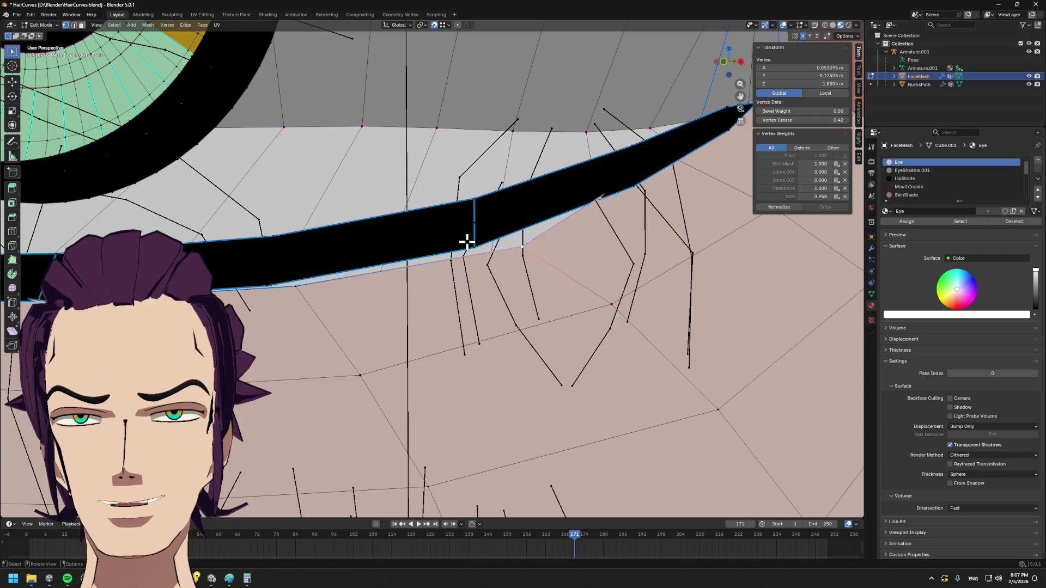
key(Escape)
click(872, 295)
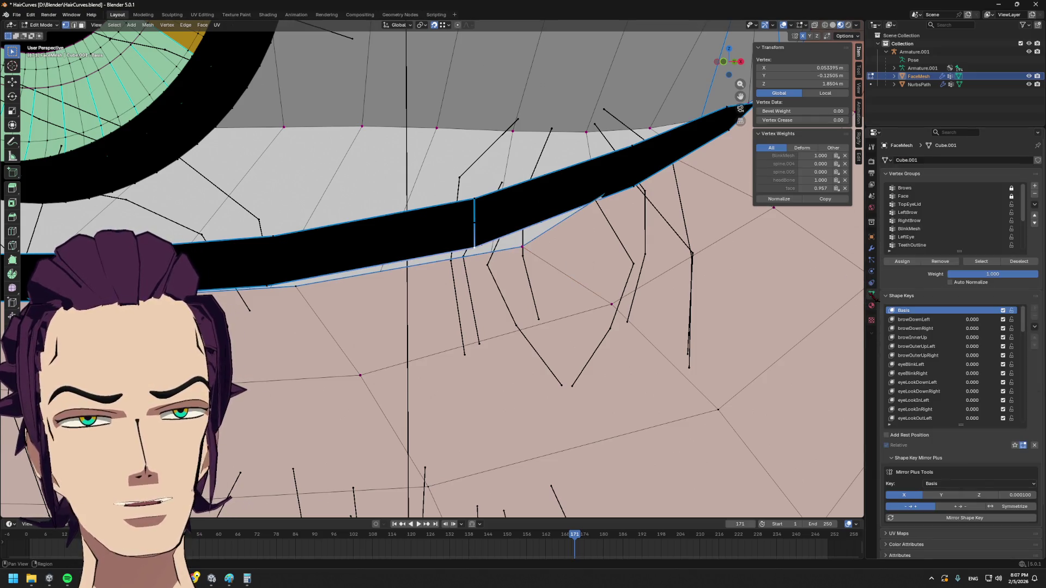
scroll(999, 356, down, 3)
scroll(998, 357, down, 3)
scroll(999, 356, down, 3)
scroll(999, 356, down, 3)
scroll(998, 357, down, 5)
scroll(477, 304, down, 4)
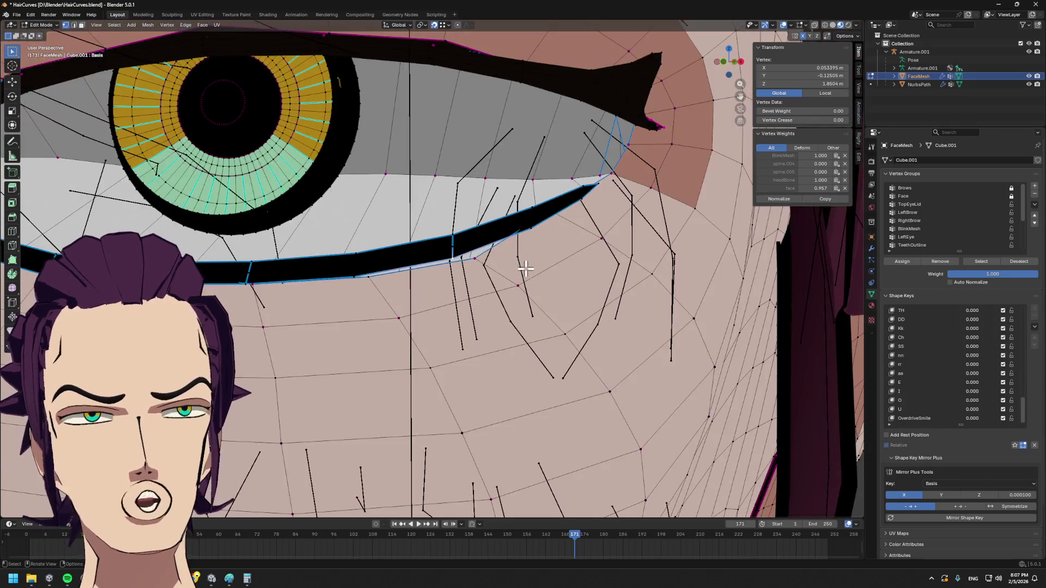
- Inspect the eye from profile, frontal and brow angles, selecting vertices around it
mouse_move(425, 304)
middle_down()
mouse_move(478, 303)
mouse_move(537, 264)
mouse_move(537, 241)
mouse_move(474, 272)
mouse_move(463, 263)
mouse_move(478, 253)
mouse_move(502, 285)
mouse_move(587, 239)
middle_up()
scroll(477, 304, up, 3)
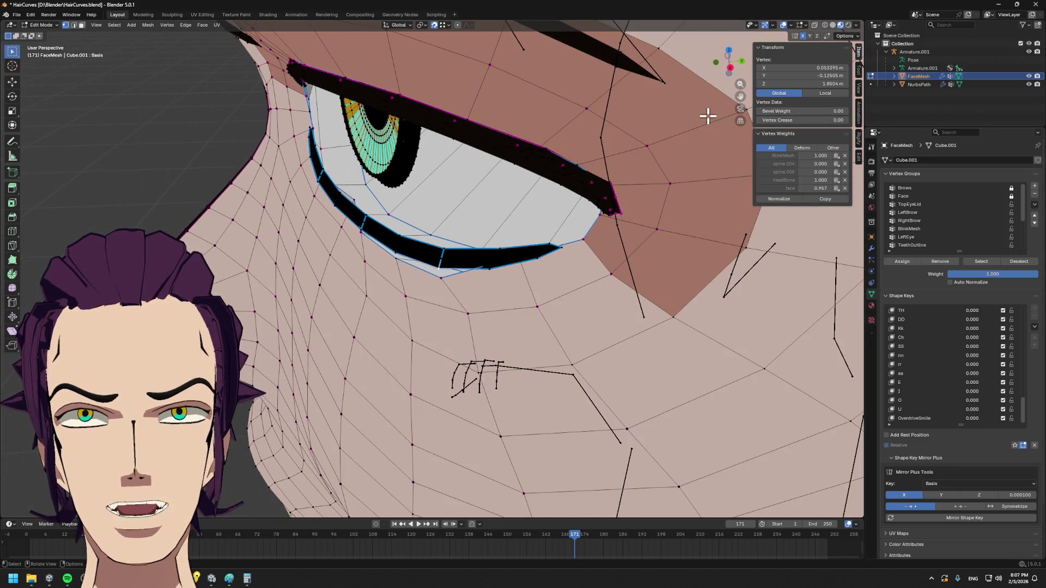
middle_drag(602, 182, 672, 176)
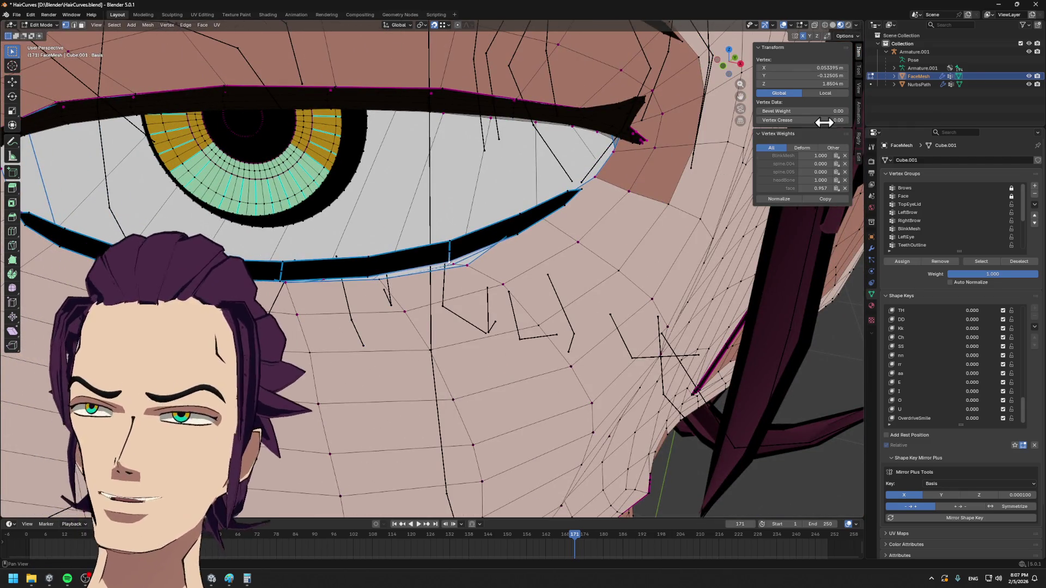
scroll(630, 226, down, 2)
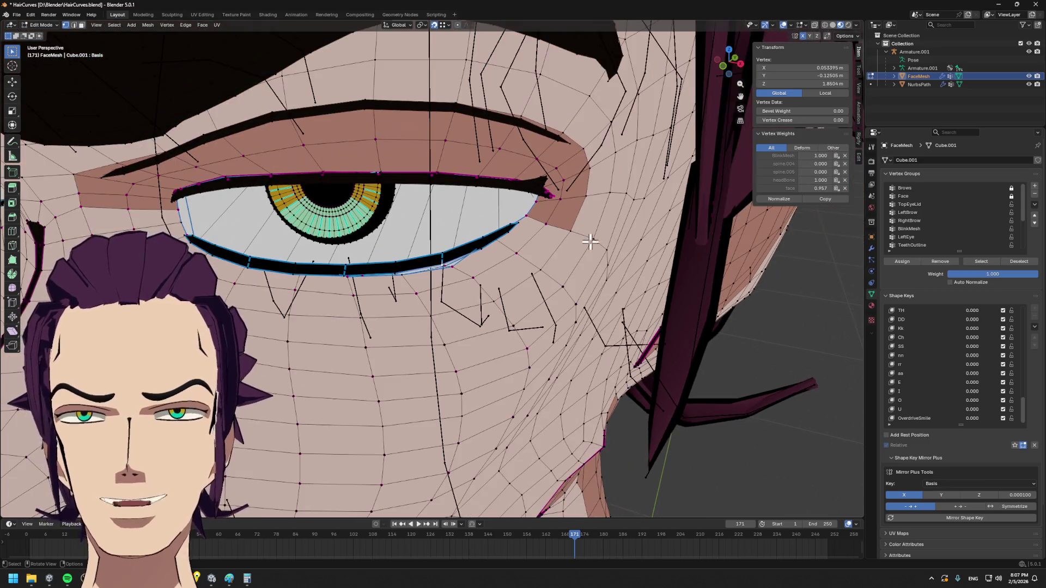
middle_drag(596, 234, 522, 294)
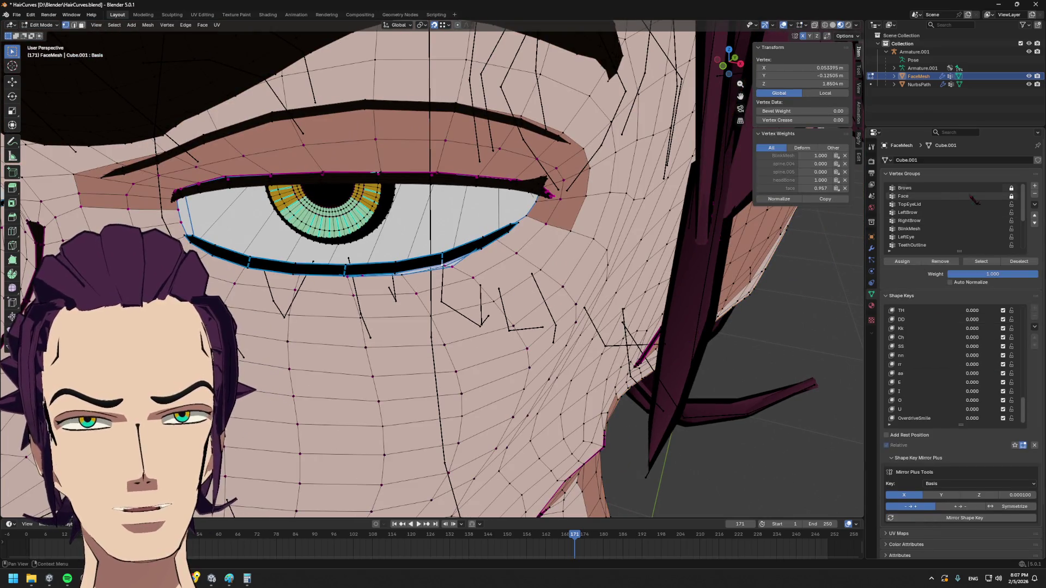
scroll(431, 236, down, 2)
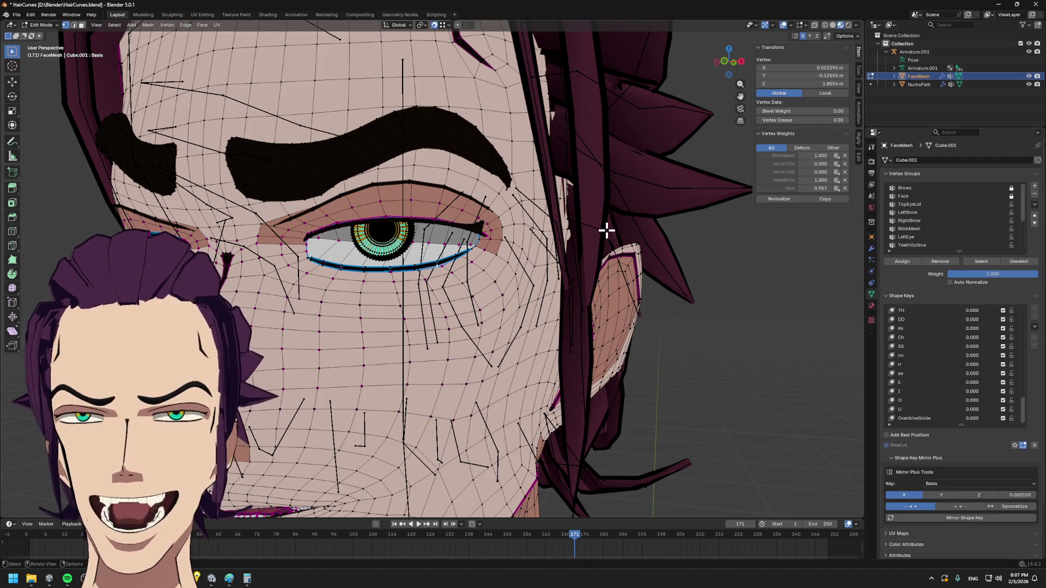
mouse_move(469, 294)
middle_down()
mouse_move(553, 320)
mouse_move(494, 317)
middle_up()
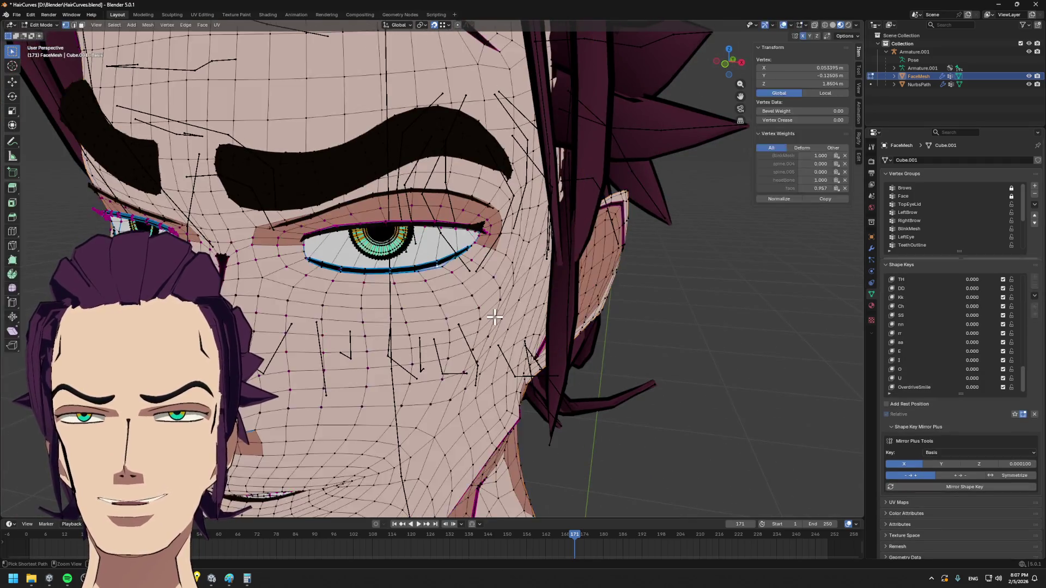
click(494, 317)
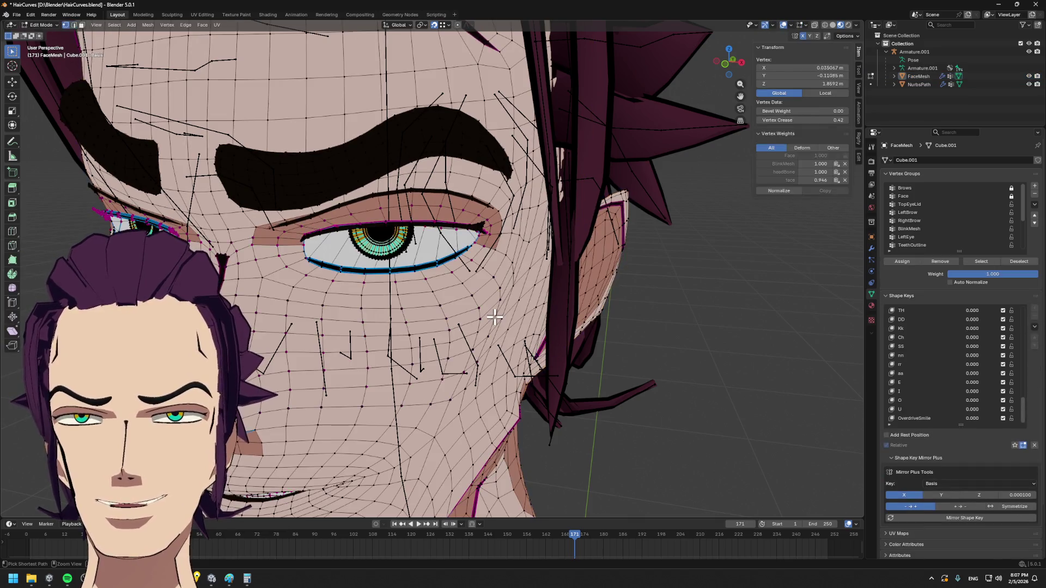
mouse_move(495, 317)
ctrl+middle_down()
mouse_move(506, 300)
mouse_move(485, 214)
mouse_move(485, 258)
ctrl+middle_up()
click(486, 258)
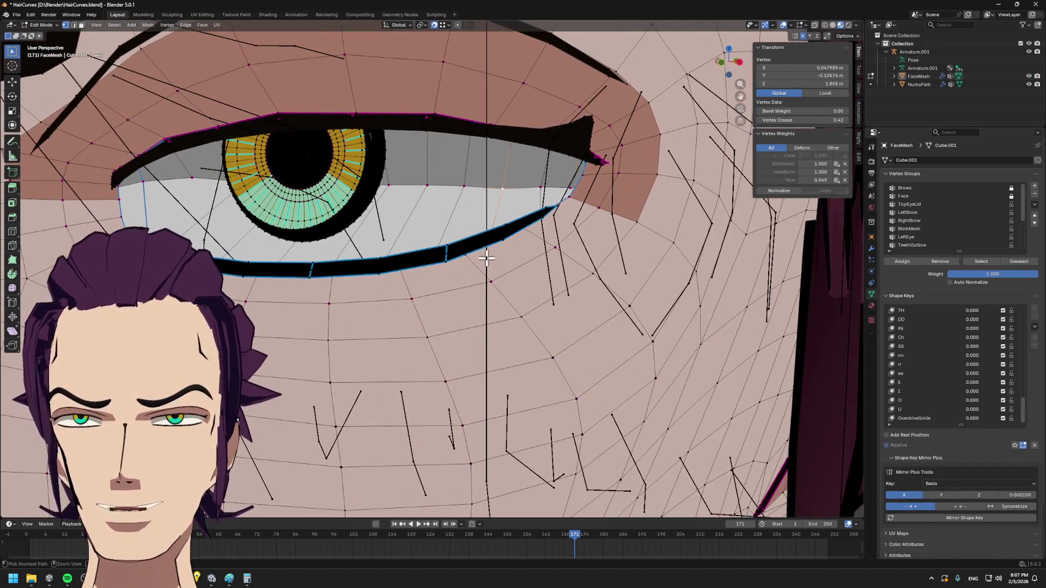
- Select the edge loop outlining the eye opening, adjusting the selection from several angles
ctrl+click(489, 290)
ctrl+click(489, 291)
mouse_move(489, 291)
middle_down()
mouse_move(485, 253)
mouse_move(505, 231)
middle_up()
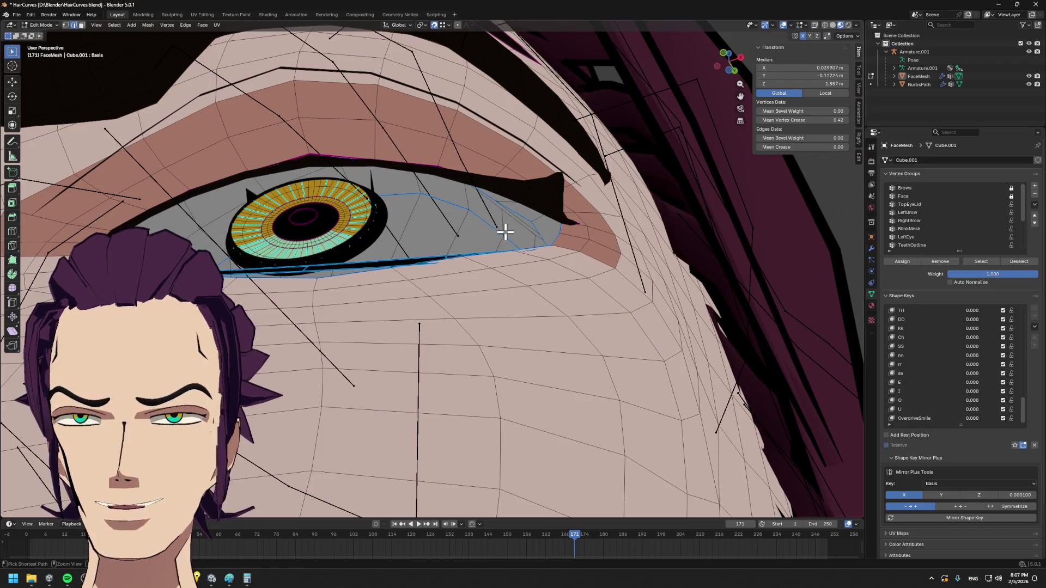
ctrl+click(501, 230)
mouse_move(499, 241)
middle_down()
mouse_move(496, 280)
mouse_move(553, 308)
mouse_move(506, 261)
mouse_move(415, 292)
mouse_move(471, 258)
mouse_move(460, 277)
mouse_move(458, 264)
mouse_move(455, 319)
mouse_move(383, 285)
mouse_move(575, 290)
mouse_move(493, 290)
mouse_move(454, 305)
mouse_move(424, 265)
middle_up()
ctrl+click(499, 241)
ctrl+click(498, 241)
- Toggle X-ray and compare the mesh with and without its eyebrow and iris shape deformation
key(alt+z)
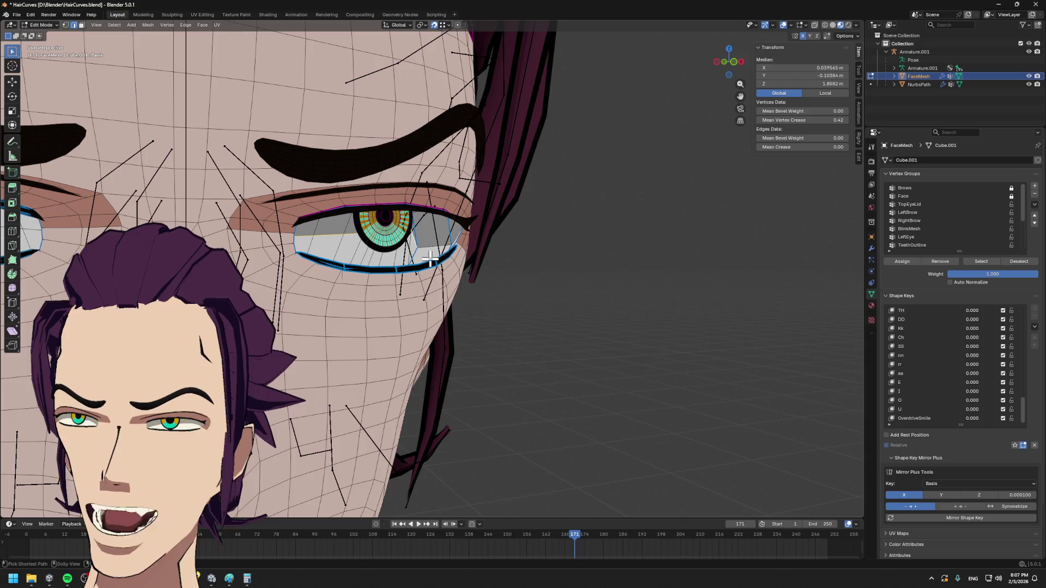
key(1)
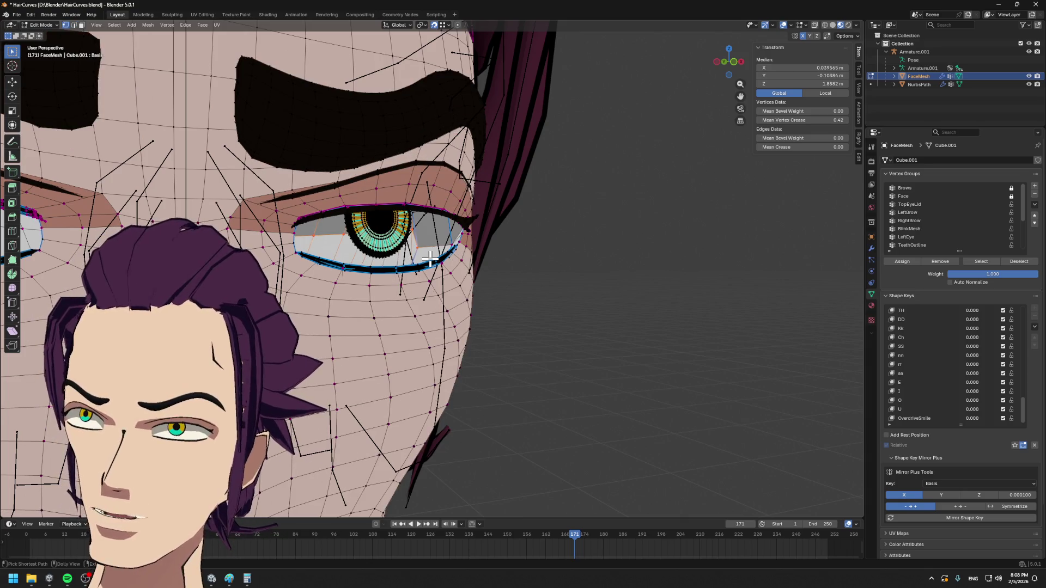
key(2)
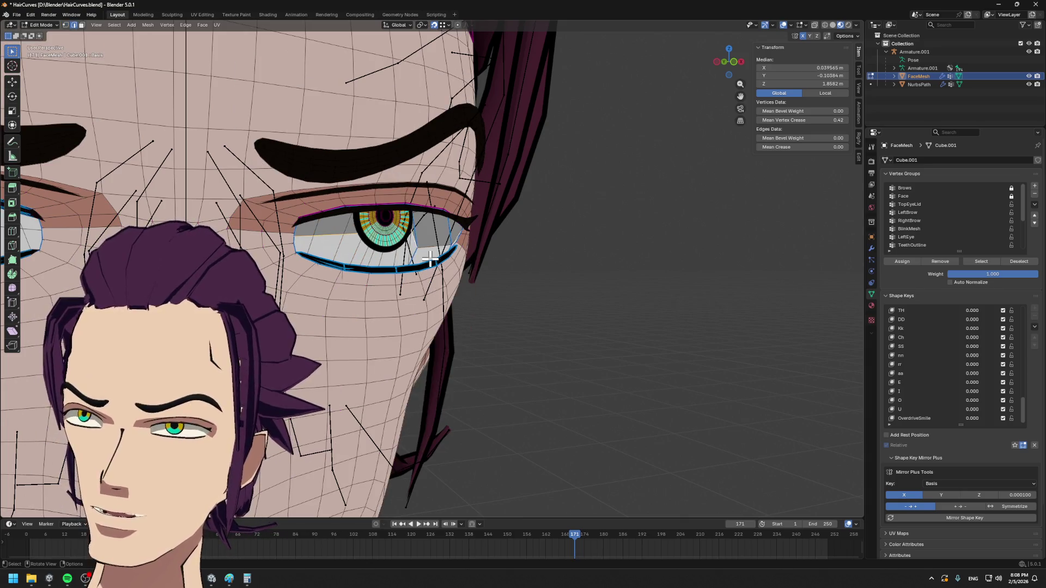
scroll(482, 344, up, 2)
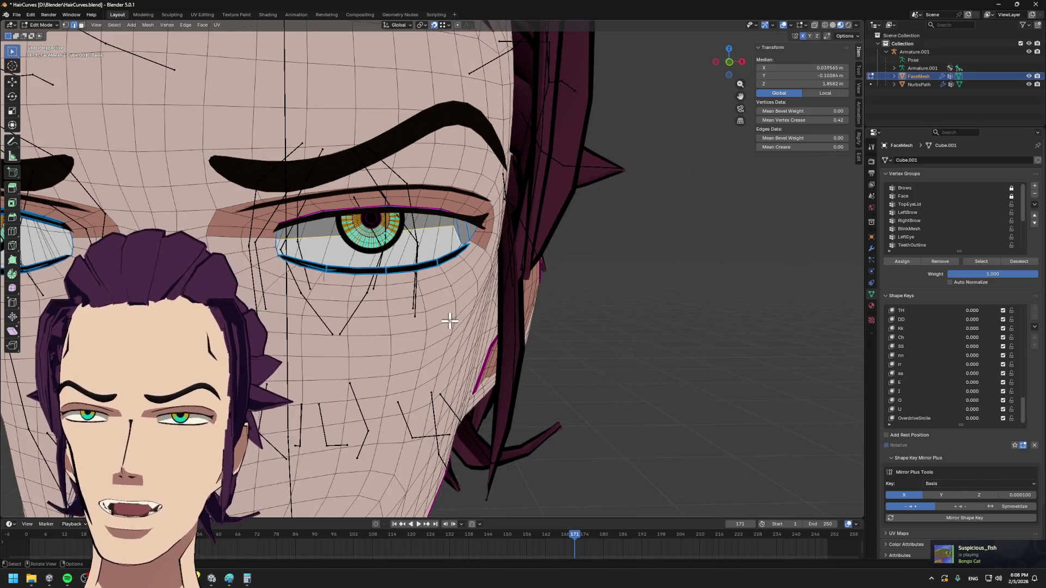
mouse_move(473, 290)
middle_down()
mouse_move(446, 274)
mouse_move(423, 283)
mouse_move(479, 339)
middle_up()
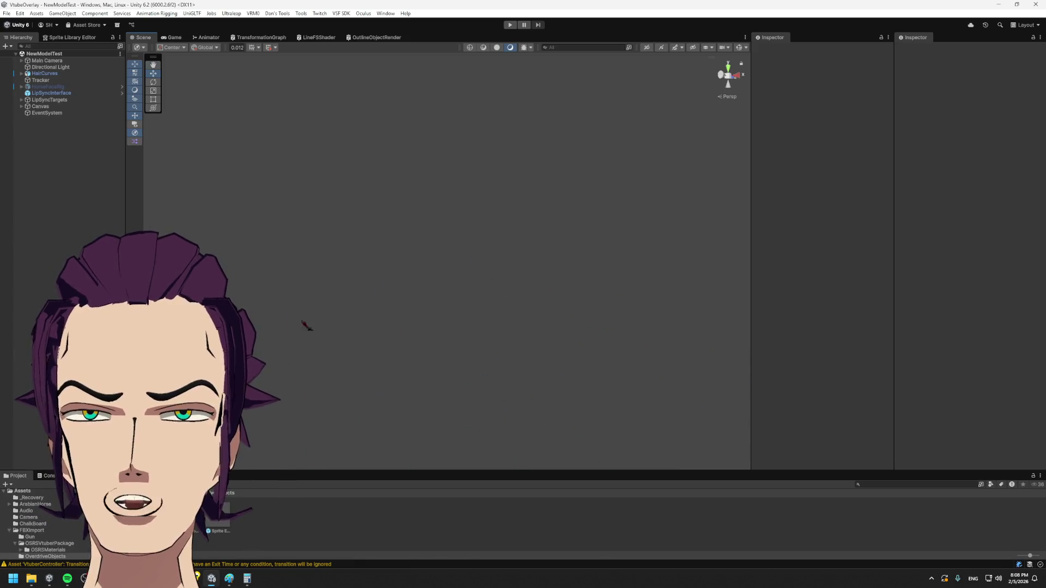
- Pan the Unity Scene view until the character's blue armature bones are visible
middle_drag(606, 250, 461, 310)
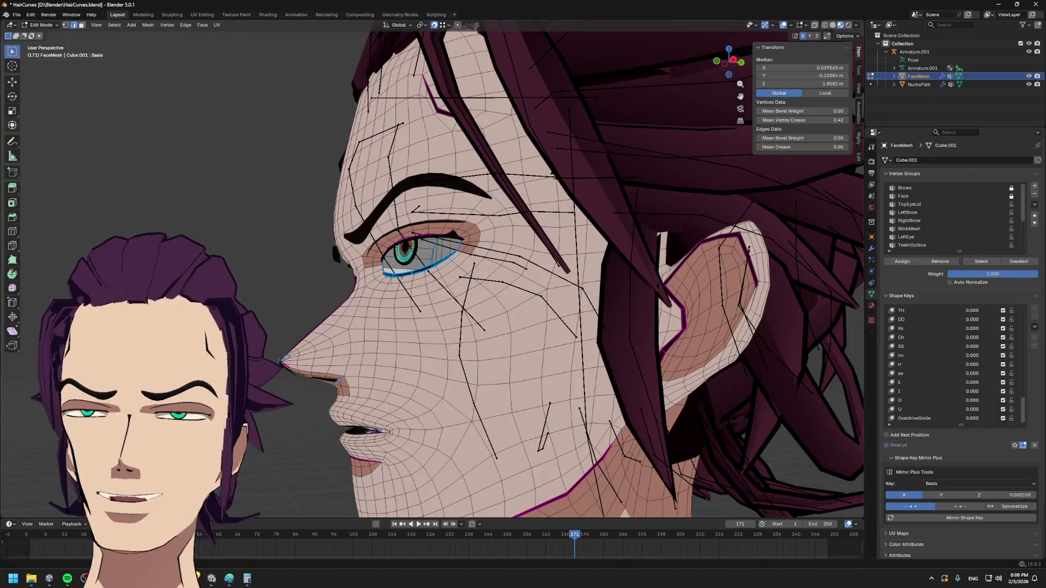
- Browse the Recover Auto Save versions and close the browser without recovering
click(15, 14)
mouse_move(33, 56)
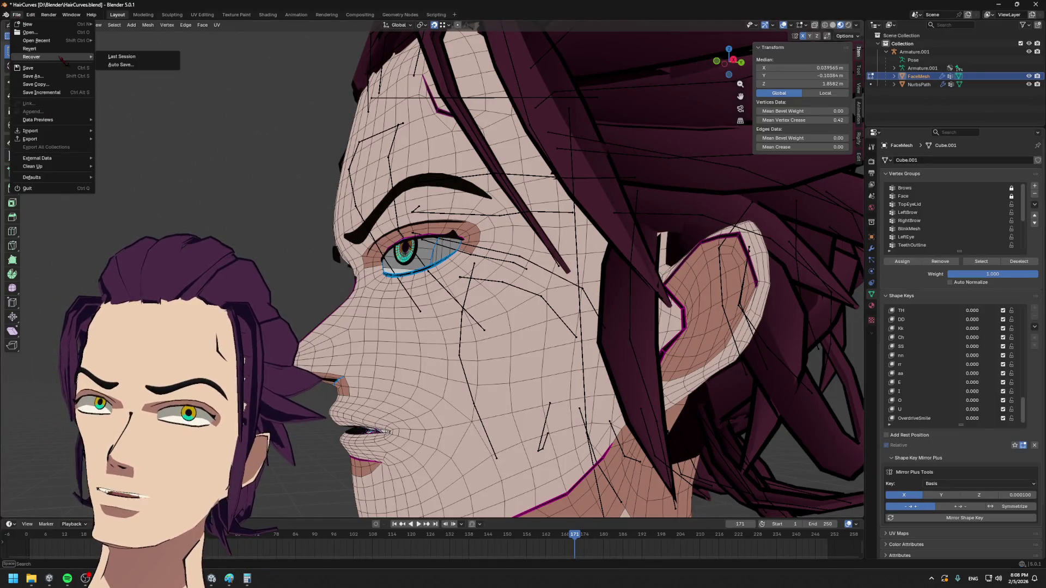
click(135, 66)
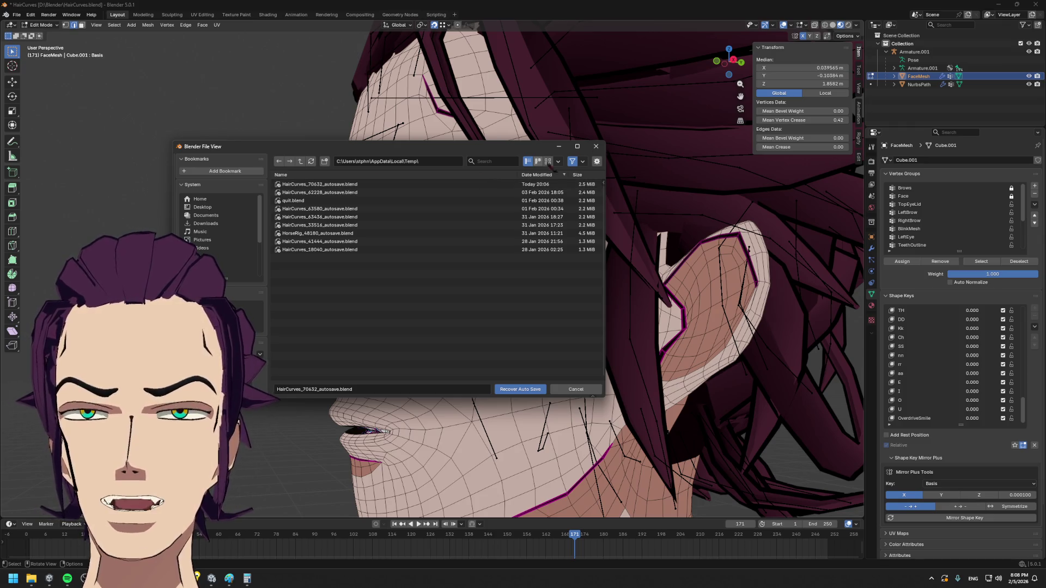
click(596, 147)
- Reopen HairCurves.blend from Open Recent, discarding the unsaved changes
click(16, 13)
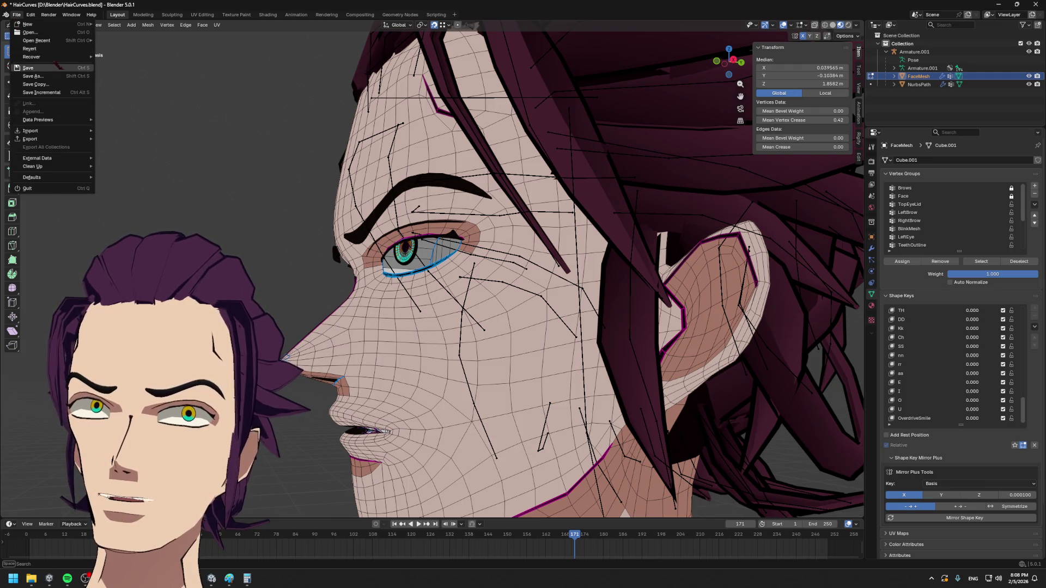
mouse_move(36, 41)
click(165, 56)
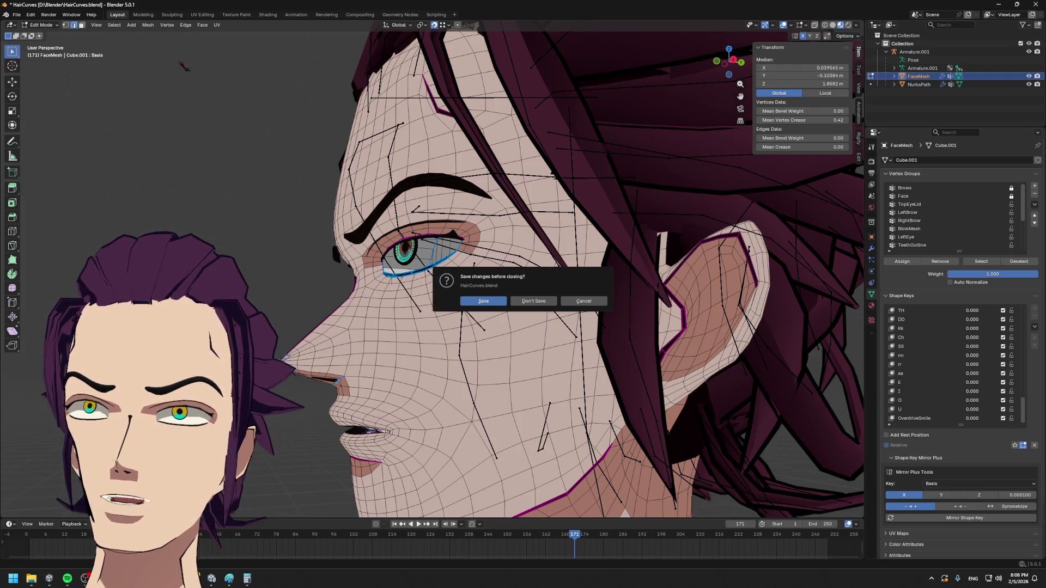
scroll(532, 299, up, 2)
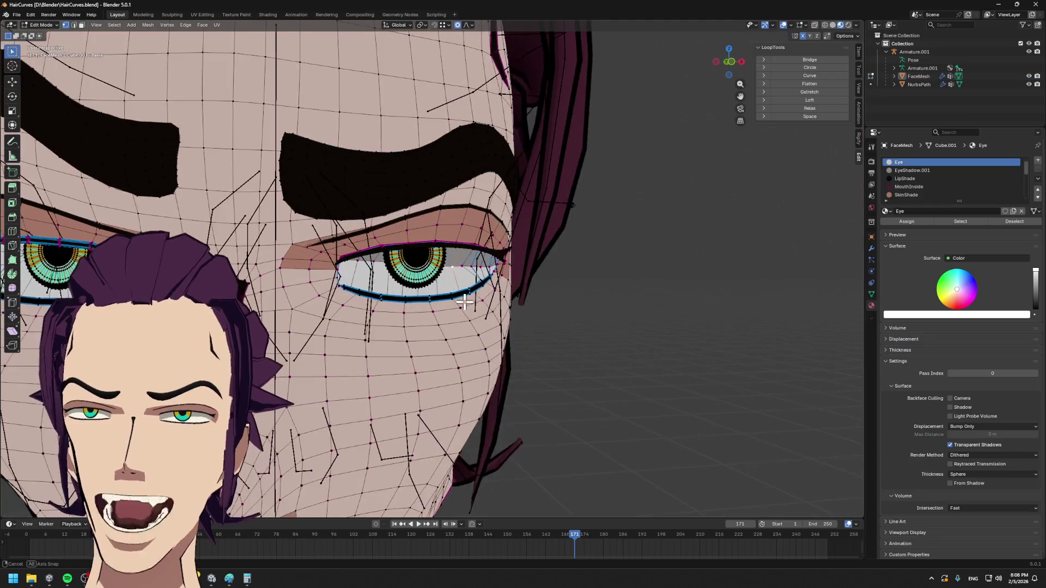
- Move lower-eyelid vertices with proportional falloff so they follow the eye outline
mouse_move(466, 292)
middle_down()
mouse_move(448, 317)
mouse_move(379, 263)
mouse_move(426, 262)
mouse_move(431, 292)
middle_up()
scroll(432, 292, up, 5)
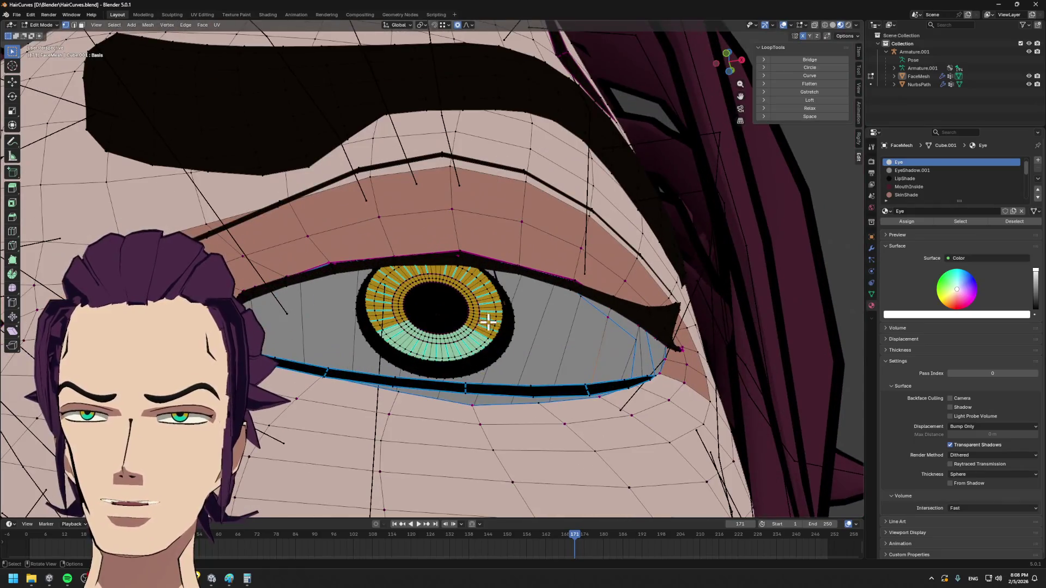
middle_drag(455, 362, 489, 375)
scroll(551, 353, down, 3)
mouse_move(551, 352)
middle_down()
mouse_move(617, 367)
mouse_move(429, 311)
mouse_move(499, 318)
mouse_move(470, 339)
mouse_move(379, 291)
mouse_move(416, 297)
mouse_move(378, 156)
mouse_move(453, 407)
middle_up()
scroll(380, 292, up, 4)
middle_drag(441, 359, 408, 345)
key(g)
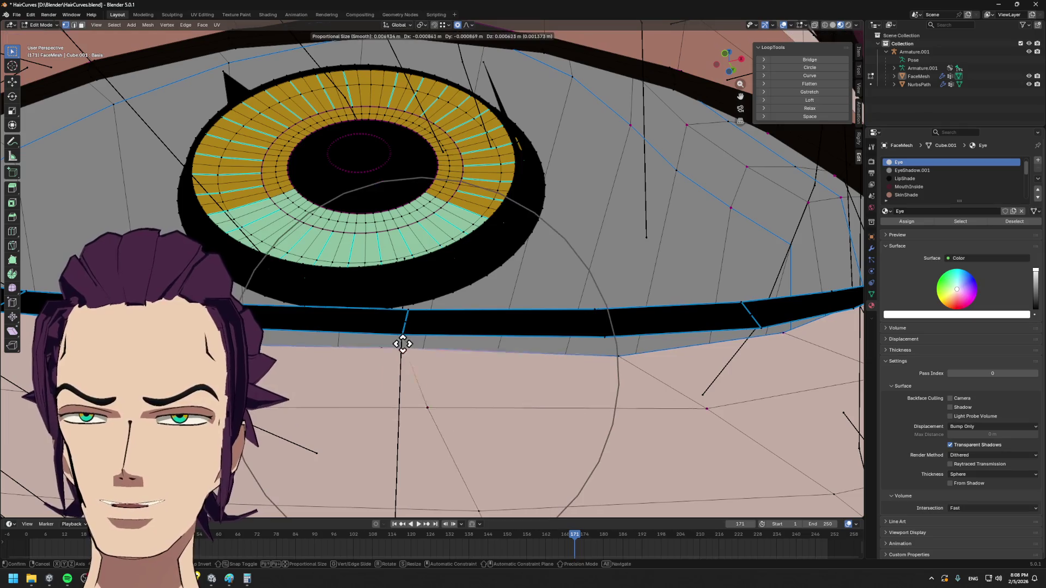
click(407, 331)
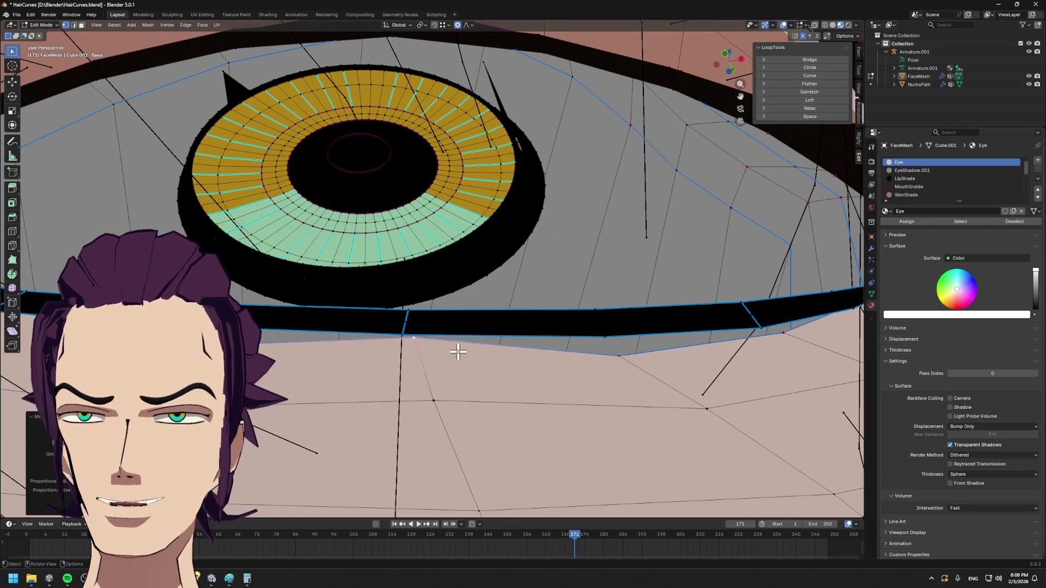
key(g)
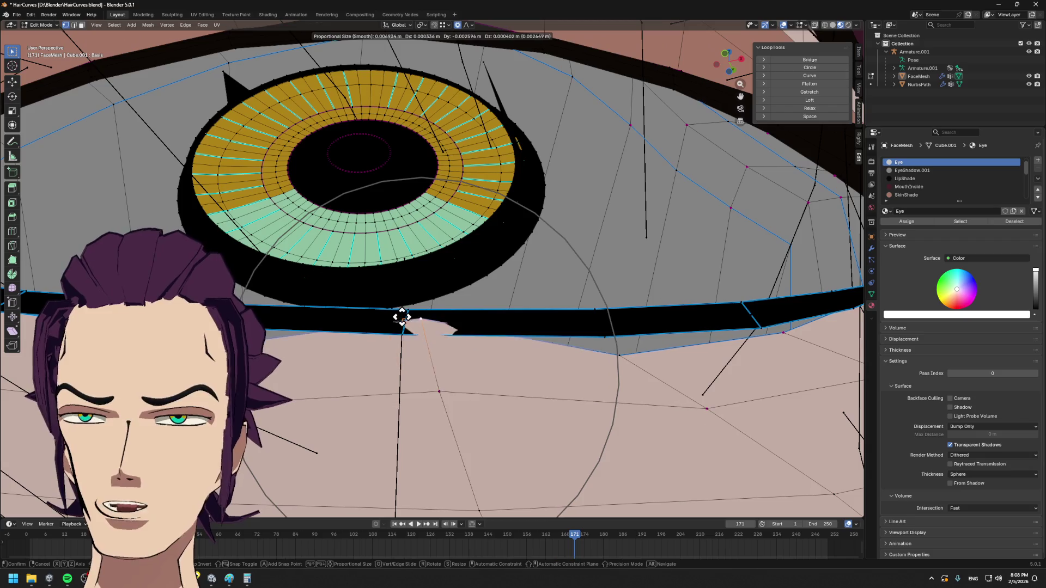
click(394, 334)
middle_drag(394, 334, 340, 337)
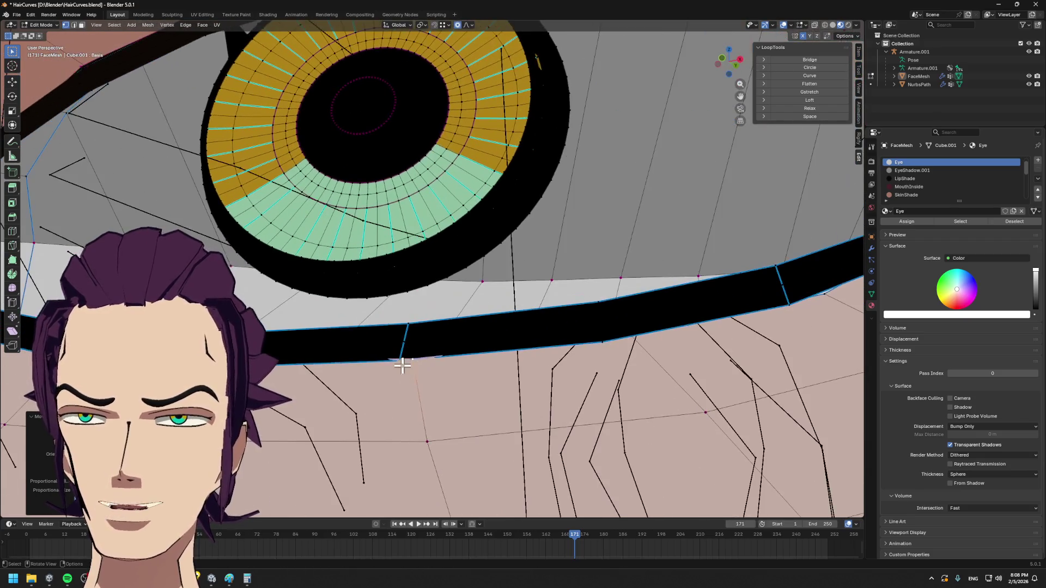
click(419, 322)
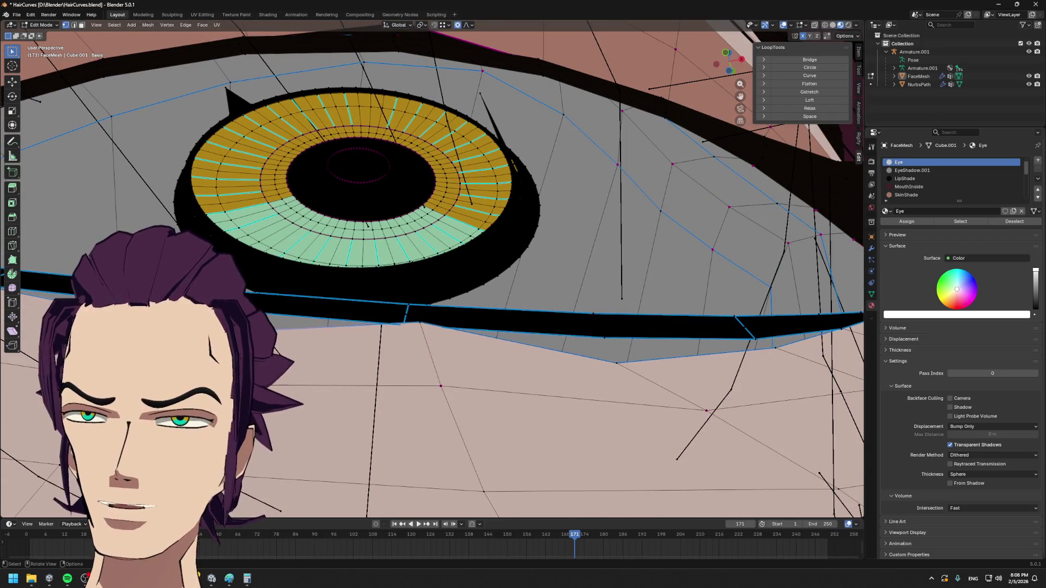
key(g)
click(293, 372)
- Reshape the eyelid edge further toward the outer corner, cancelling a final move
middle_drag(293, 372, 472, 378)
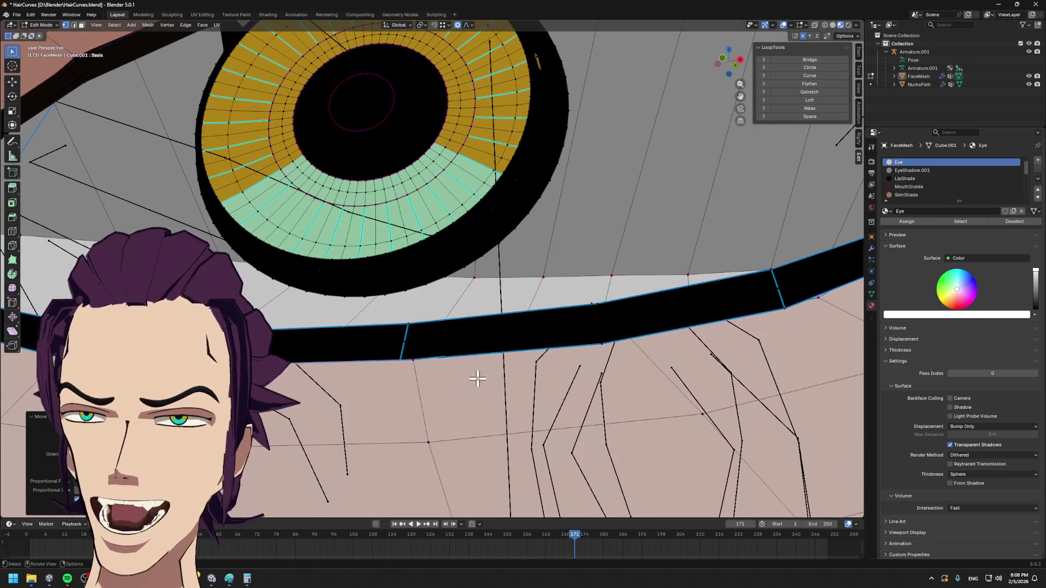
mouse_move(554, 359)
middle_down()
mouse_move(369, 287)
mouse_move(381, 283)
middle_up()
click(385, 285)
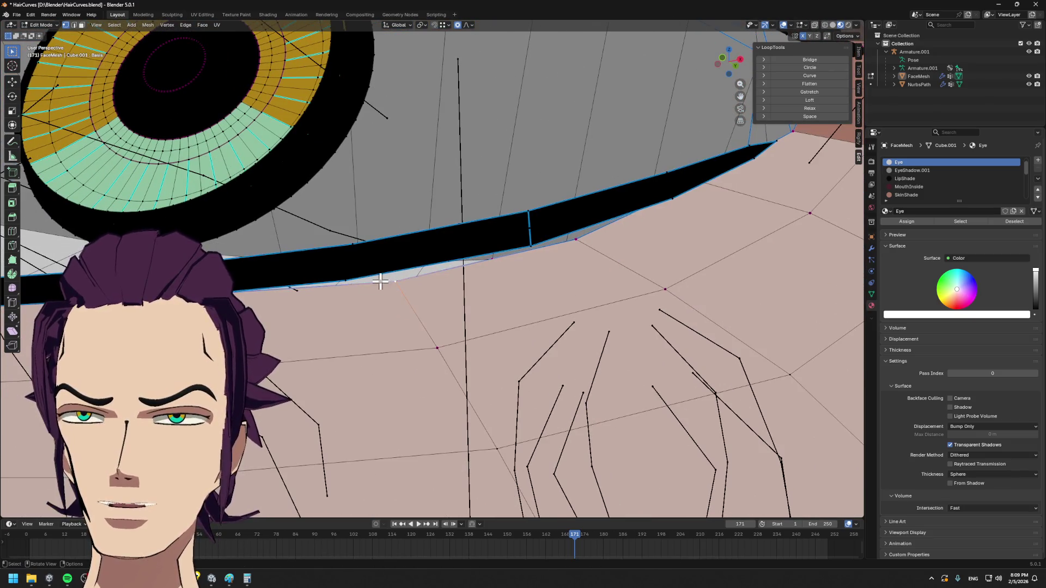
key(g)
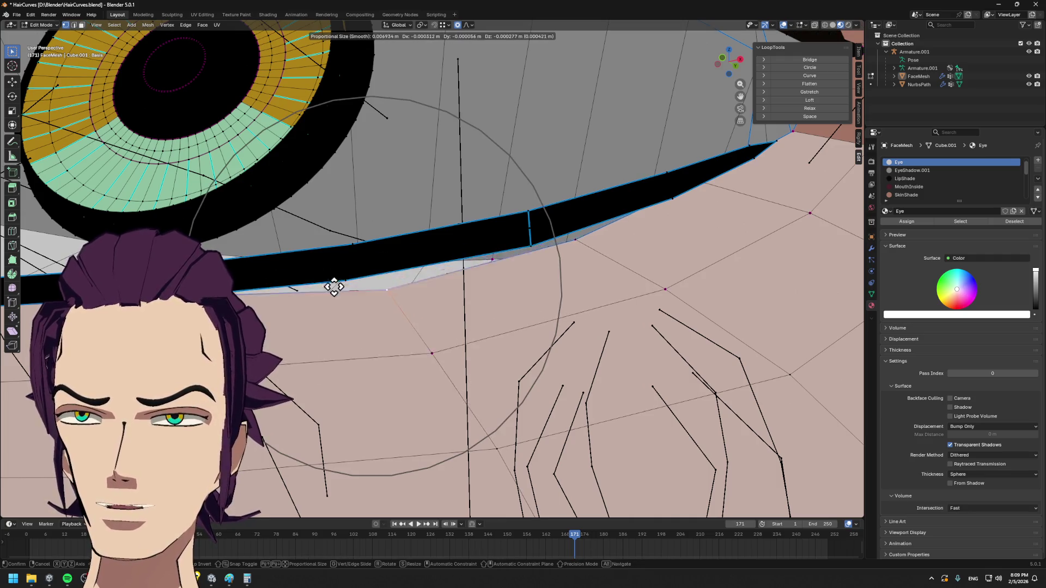
click(341, 275)
key(g)
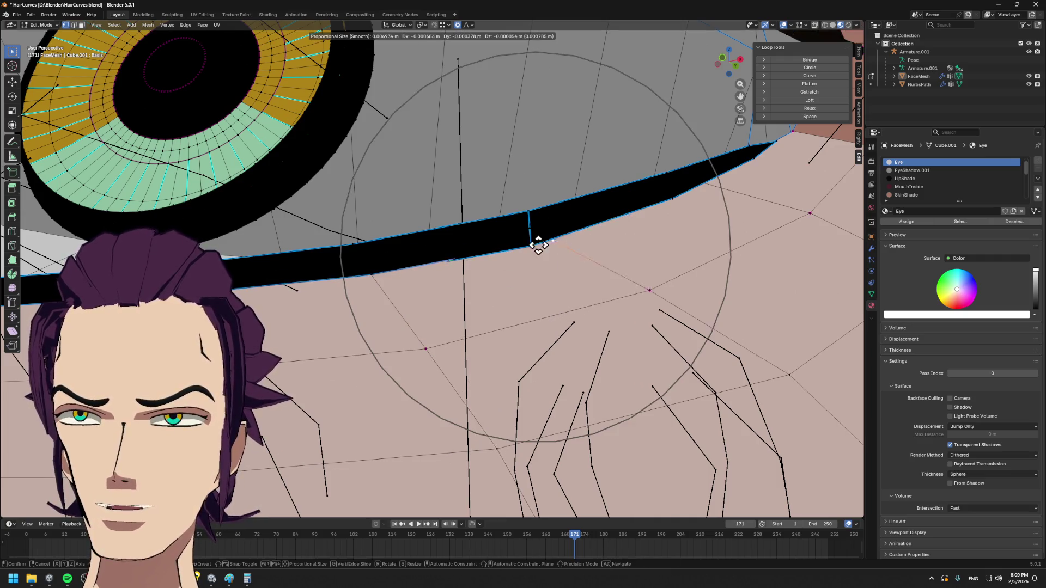
mouse_move(527, 240)
middle_down()
mouse_move(595, 299)
mouse_move(635, 308)
mouse_move(596, 304)
mouse_move(592, 276)
middle_up()
click(592, 276)
mouse_move(668, 179)
middle_down()
mouse_move(705, 245)
mouse_move(687, 264)
mouse_move(625, 240)
mouse_move(537, 236)
mouse_move(276, 290)
mouse_move(493, 280)
mouse_move(478, 275)
mouse_move(483, 294)
mouse_move(474, 281)
mouse_move(517, 293)
mouse_move(486, 303)
mouse_move(514, 285)
mouse_move(547, 286)
middle_up()
key(g)
key(Escape)
scroll(479, 275, down, 3)
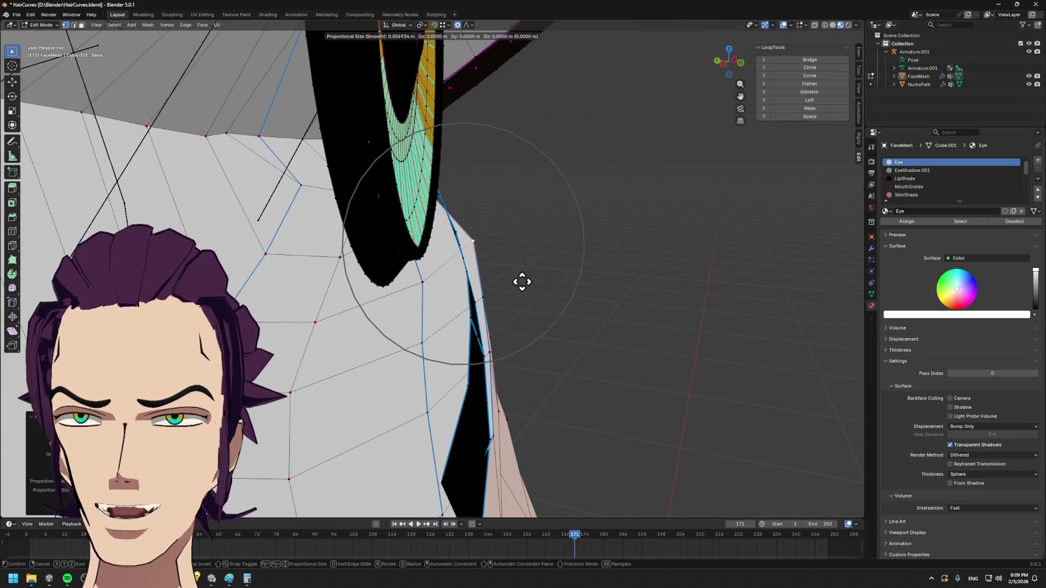
mouse_move(523, 147)
middle_down()
mouse_move(488, 169)
mouse_move(495, 226)
mouse_move(558, 269)
middle_up()
- Shift the outer-corner eyelid vertices along single X, Y and Z axes
key(g)
key(x)
key(y)
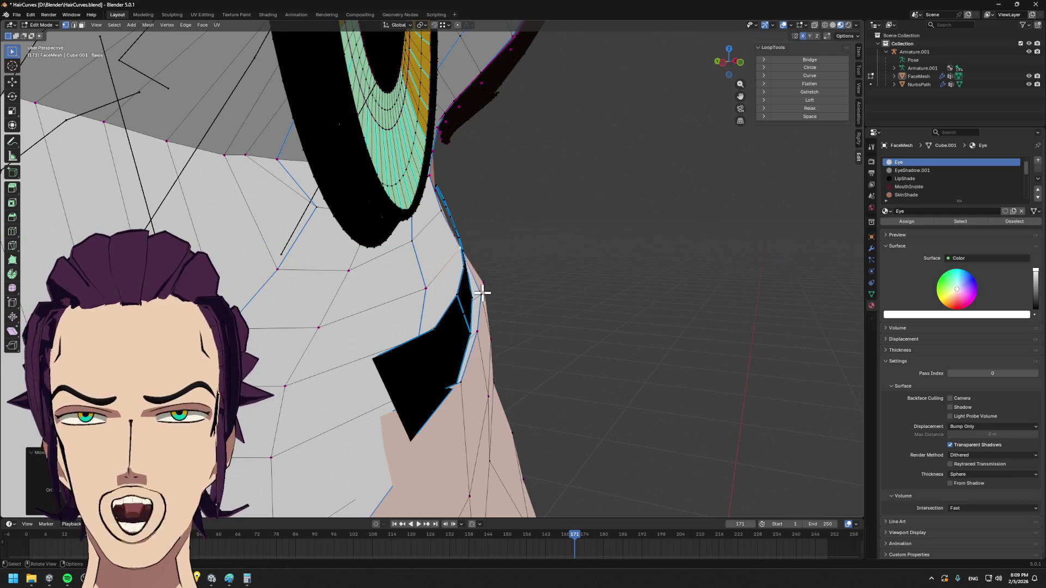
click(466, 327)
key(g)
key(x)
click(495, 326)
mouse_move(495, 327)
middle_down()
mouse_move(409, 320)
mouse_move(414, 334)
middle_up()
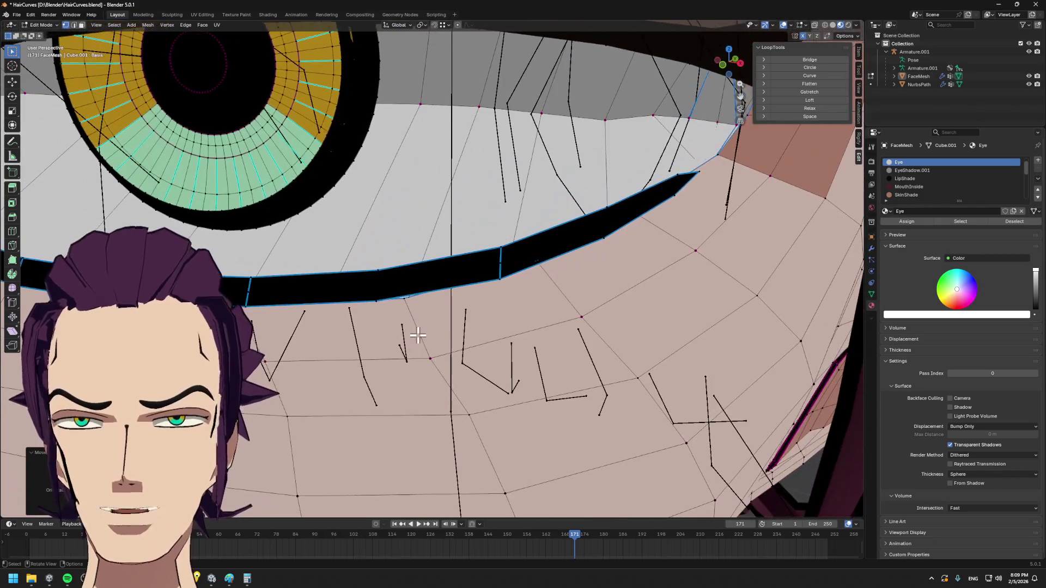
key(g)
key(z)
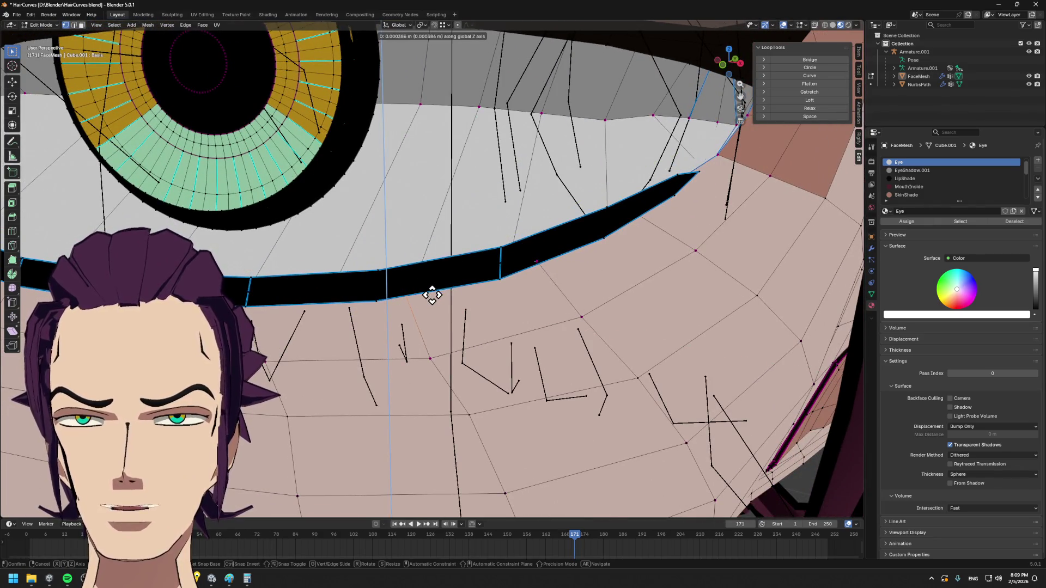
click(432, 295)
- Adjust the vertices along Y from below the eyelid and apply a vertex context-menu command
mouse_move(432, 295)
middle_down()
mouse_move(577, 296)
mouse_move(459, 272)
middle_up()
mouse_move(413, 247)
middle_down()
mouse_move(493, 241)
mouse_move(465, 243)
middle_up()
key(g)
key(y)
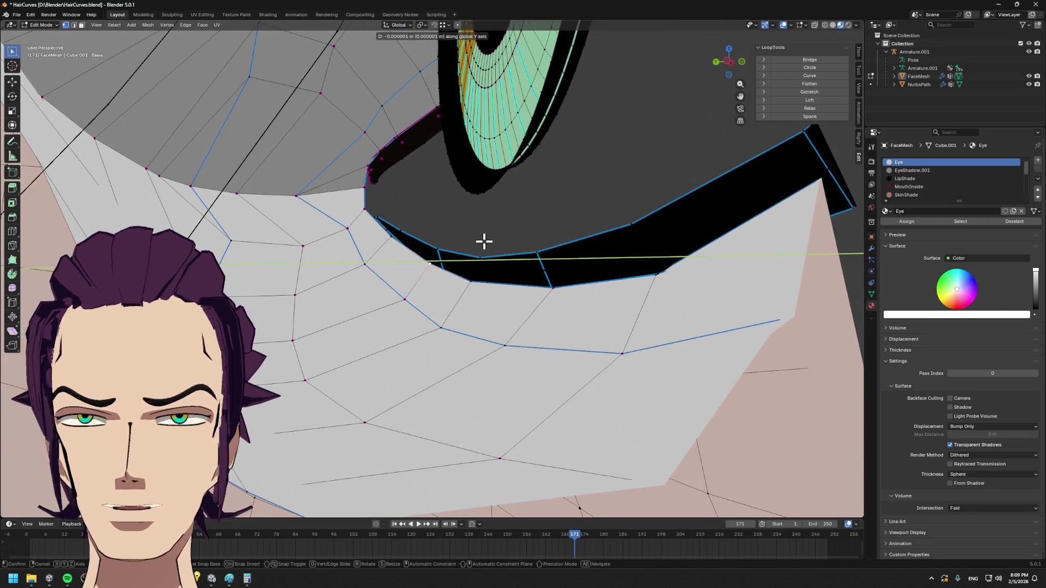
click(484, 241)
key(g)
key(z)
key(y)
click(498, 244)
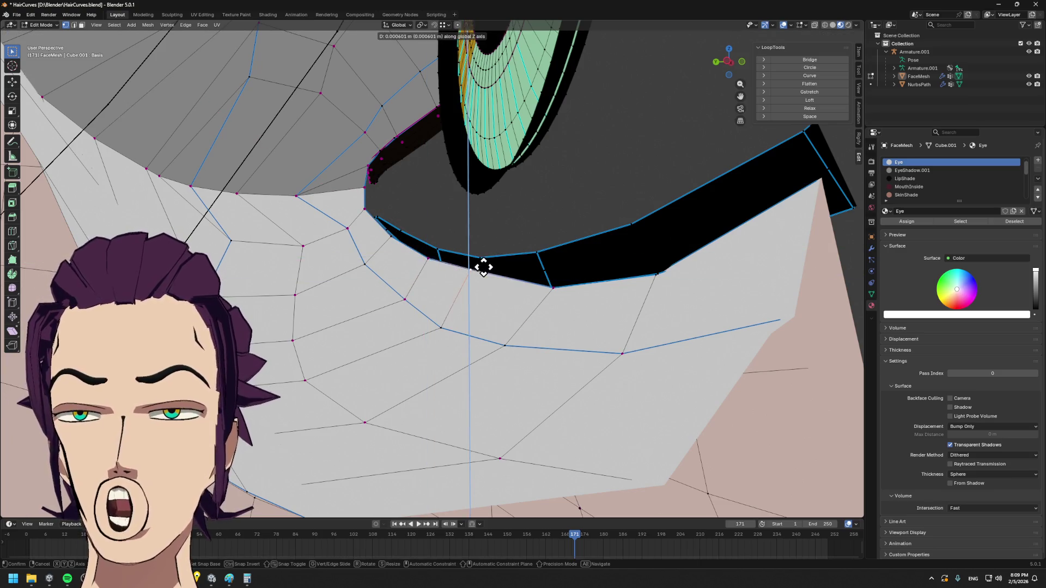
mouse_move(612, 275)
middle_down()
mouse_move(597, 273)
mouse_move(659, 347)
middle_up()
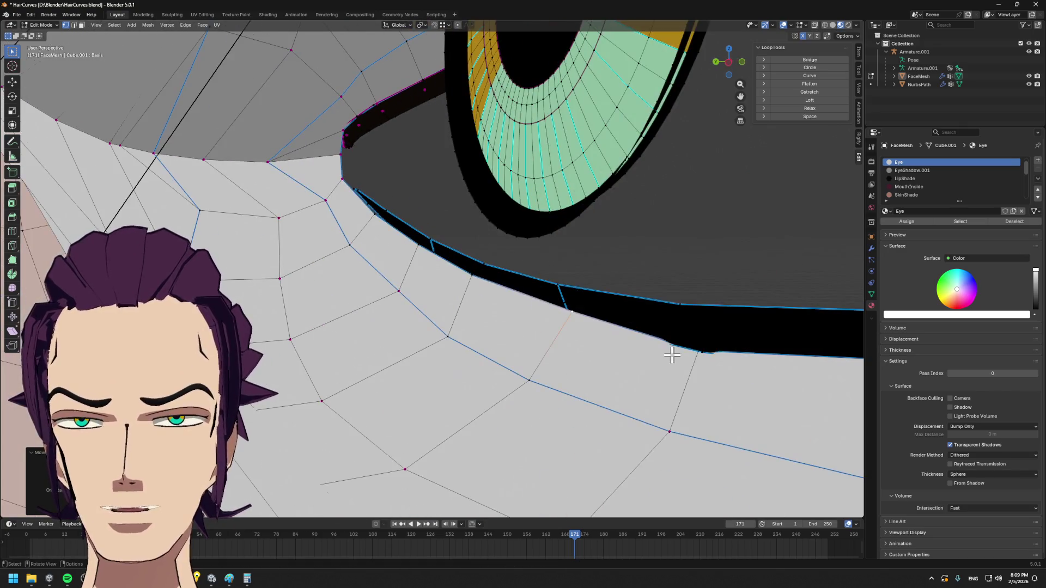
right_click(715, 349)
click(705, 377)
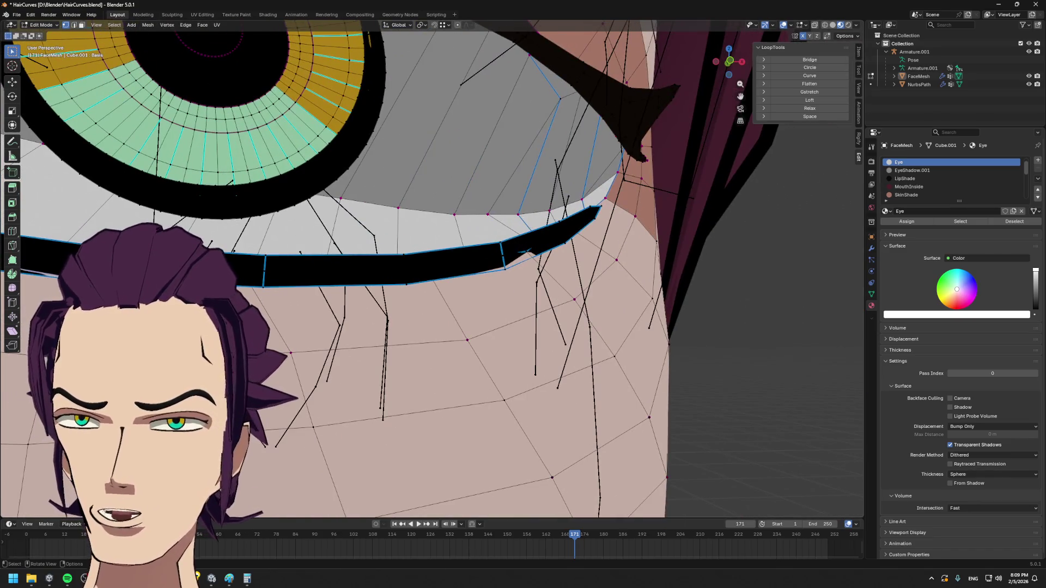
- Finish the corner with Y and X axis moves and preview the shaded face out of Edit Mode
key(g)
key(Escape)
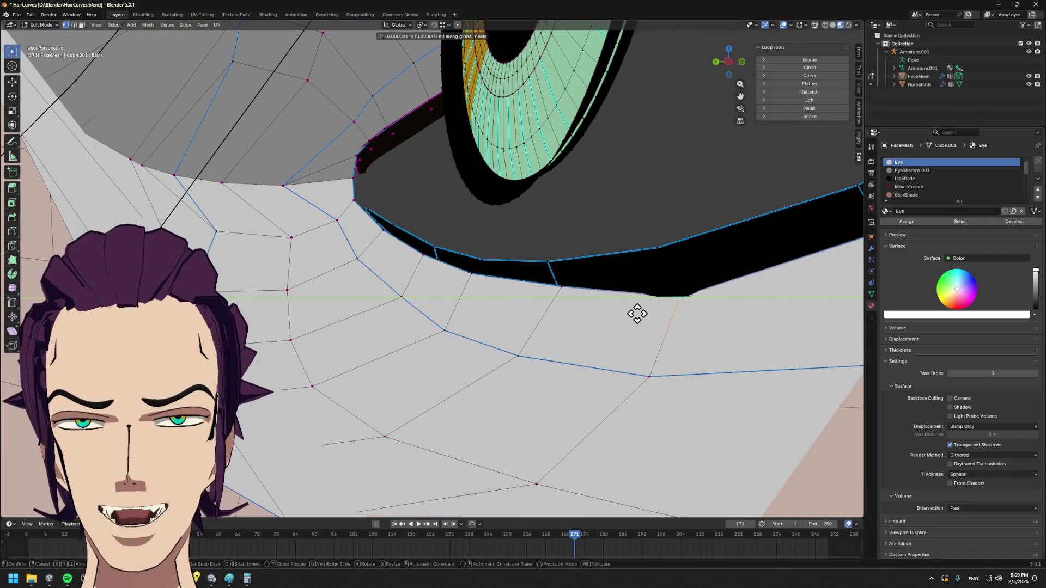
key(g)
key(y)
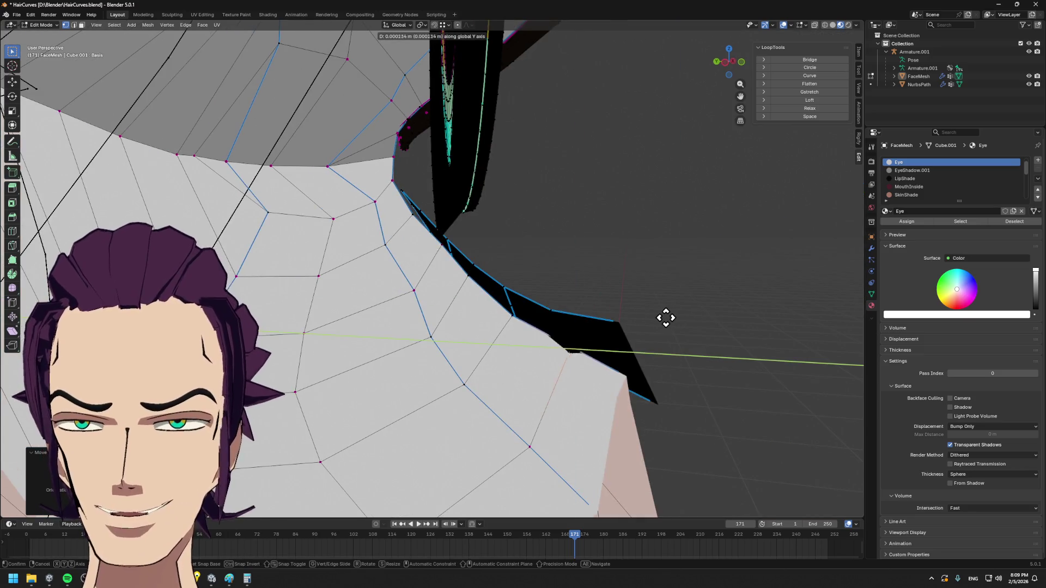
click(661, 318)
middle_drag(653, 311, 552, 284)
scroll(507, 281, up, 5)
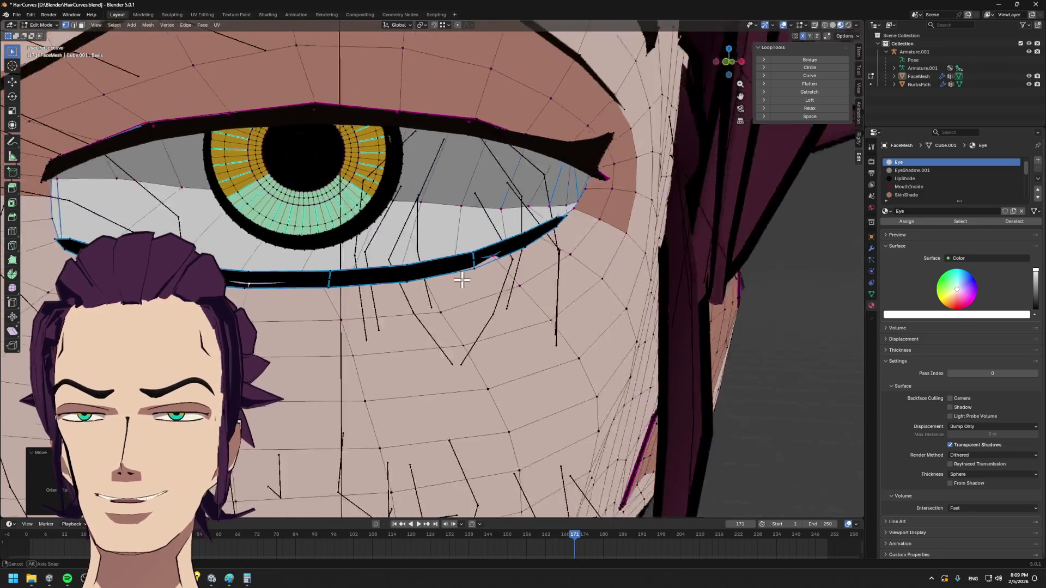
middle_drag(493, 257, 573, 296)
key(g)
key(x)
click(589, 300)
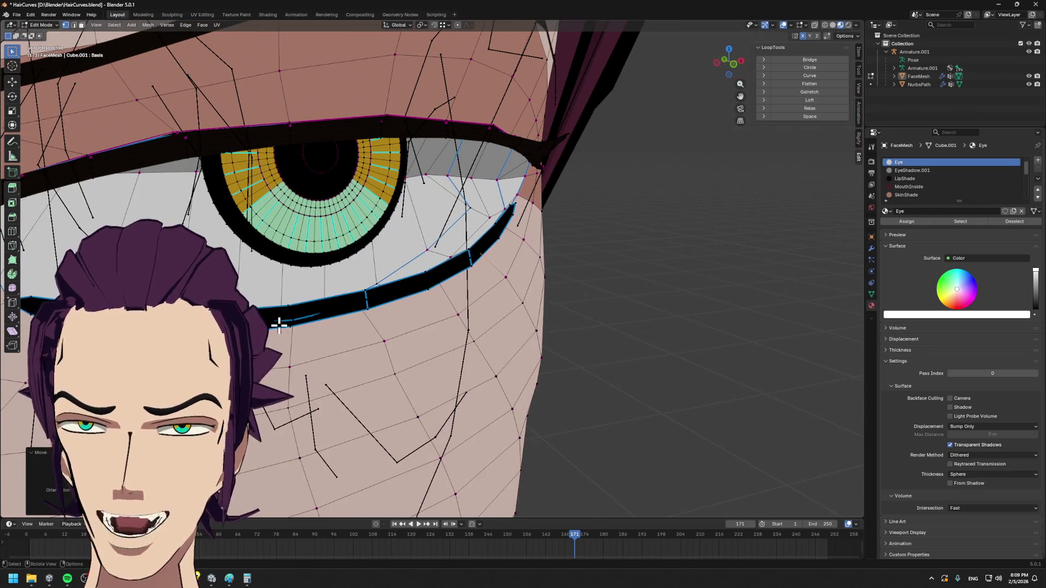
mouse_move(306, 318)
middle_down()
mouse_move(444, 367)
mouse_move(414, 351)
mouse_move(458, 360)
middle_up()
key(g)
key(x)
click(443, 370)
key(Tab)
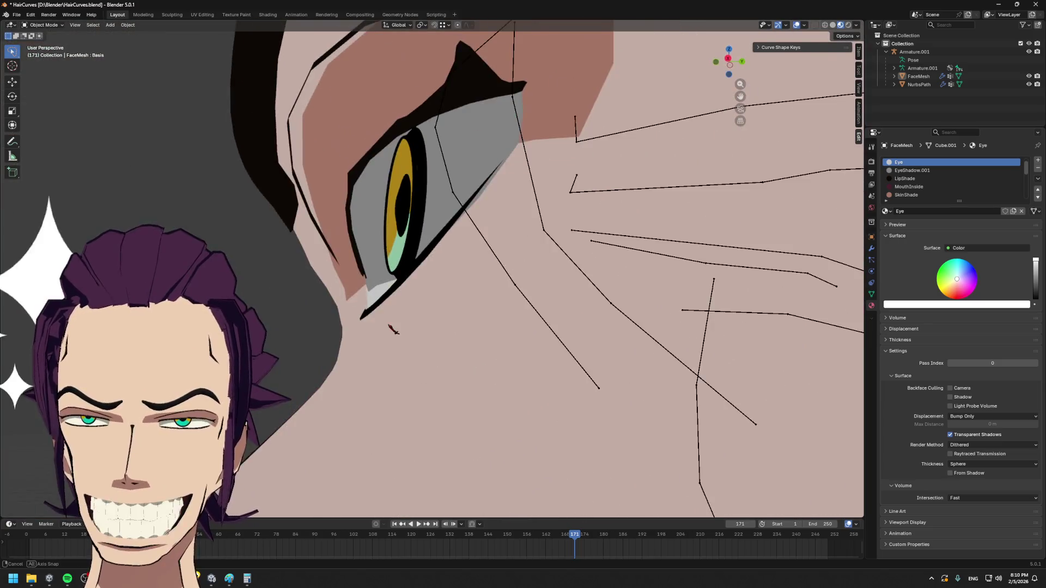
- Re-enter editing, shift the stray vertex along X and frame the view on it
mouse_move(496, 364)
middle_down()
mouse_move(426, 311)
mouse_move(321, 150)
mouse_move(431, 316)
mouse_move(495, 238)
mouse_move(500, 264)
middle_up()
key(Tab)
scroll(421, 310, up, 2)
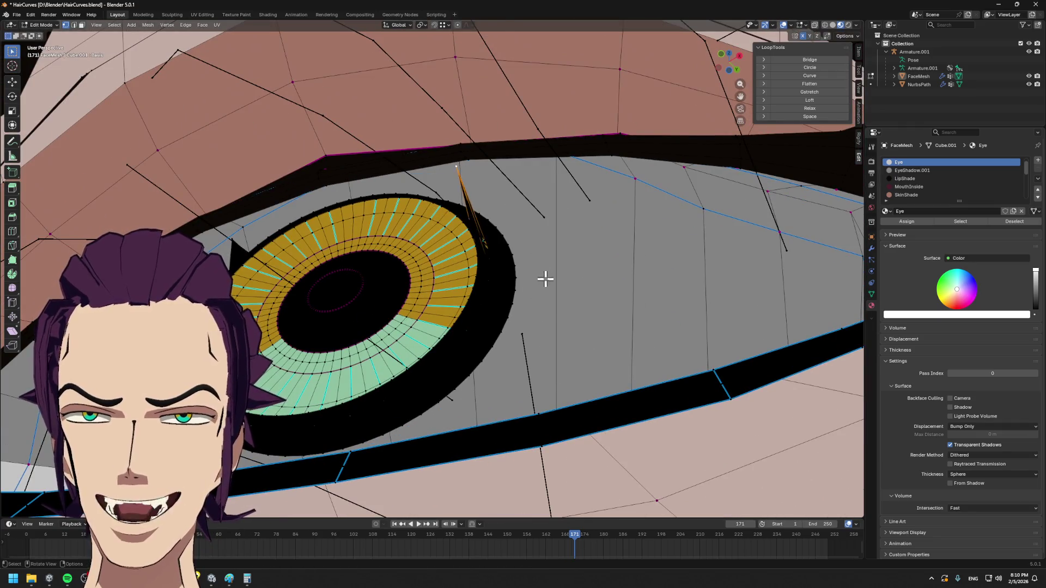
middle_drag(572, 371, 546, 363)
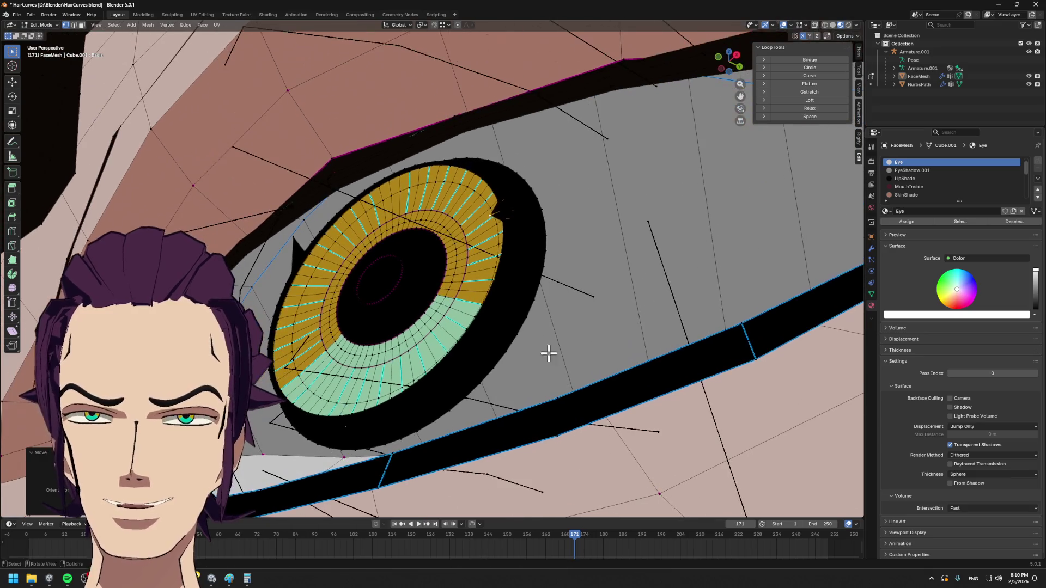
key(g)
key(x)
click(582, 310)
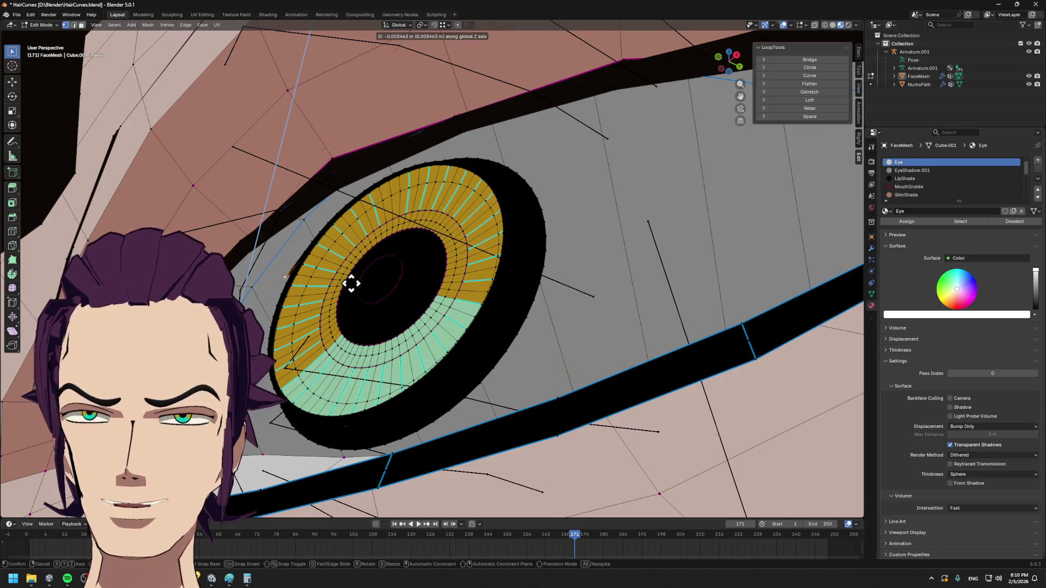
middle_drag(357, 264, 389, 276)
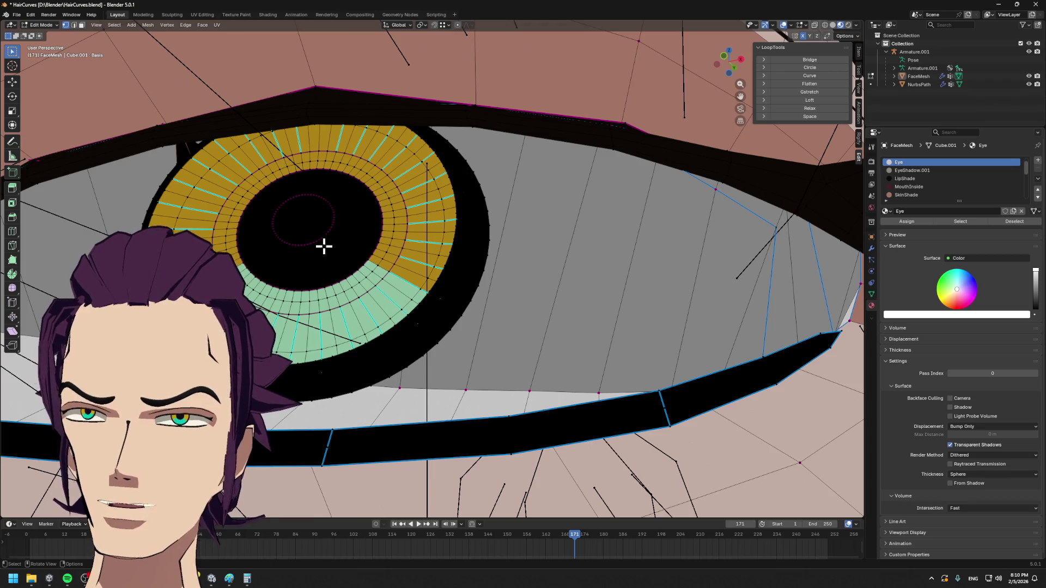
scroll(321, 242, down, 2)
key(grave)
click(529, 301)
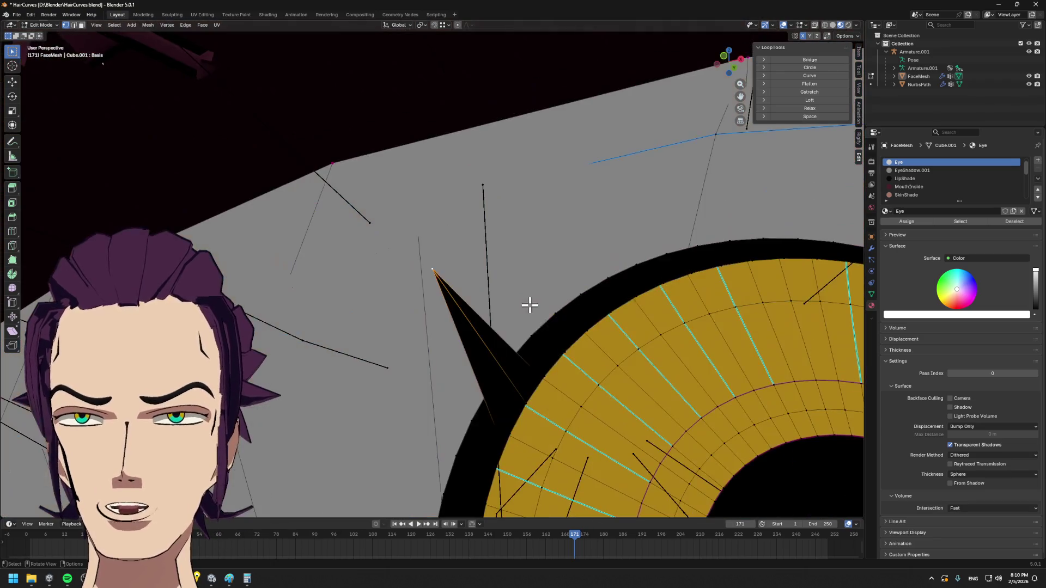
middle_drag(529, 302, 511, 338)
- Pull the spiky vertex back behind the yellow eye ring with free, Y and Z constrained moves
key(g)
click(515, 433)
key(g)
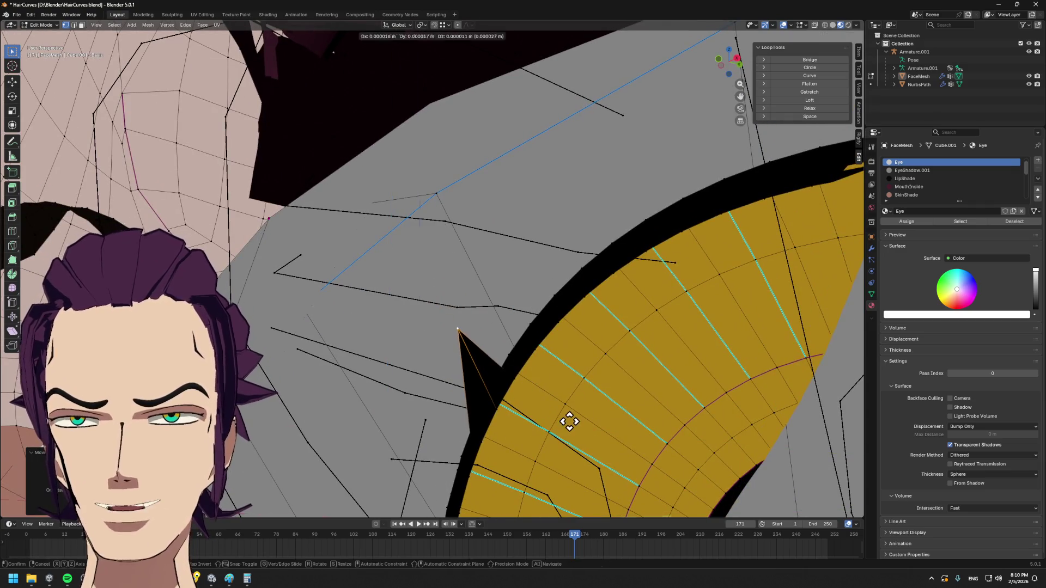
key(y)
click(615, 423)
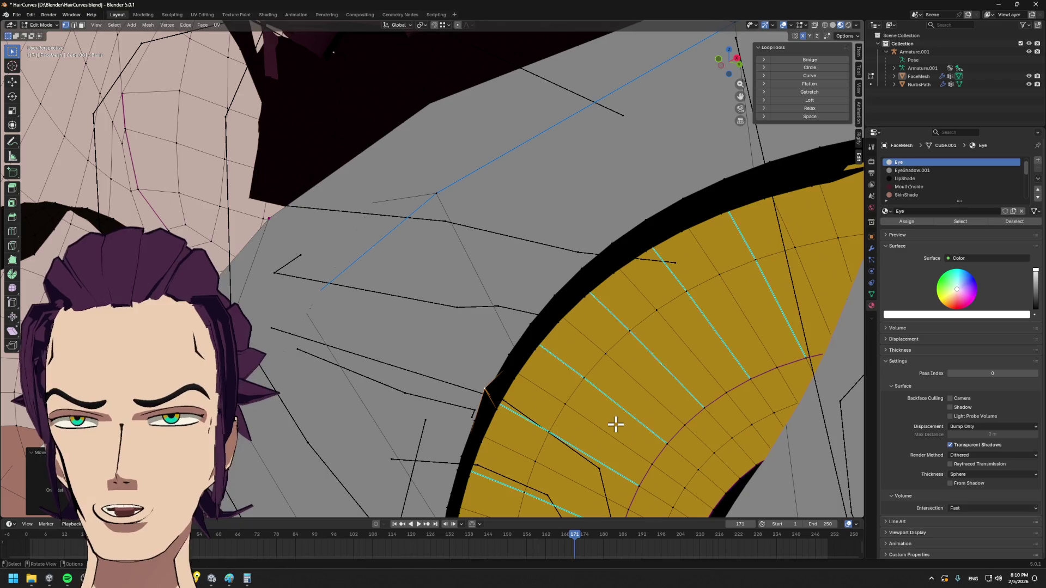
key(g)
key(z)
click(617, 439)
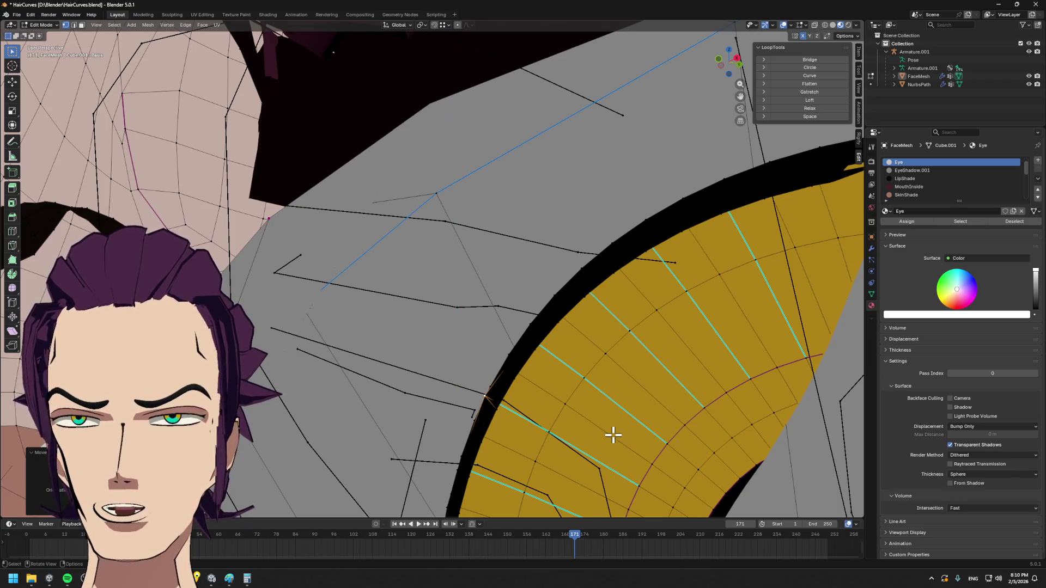
middle_drag(614, 433, 538, 439)
key(g)
key(y)
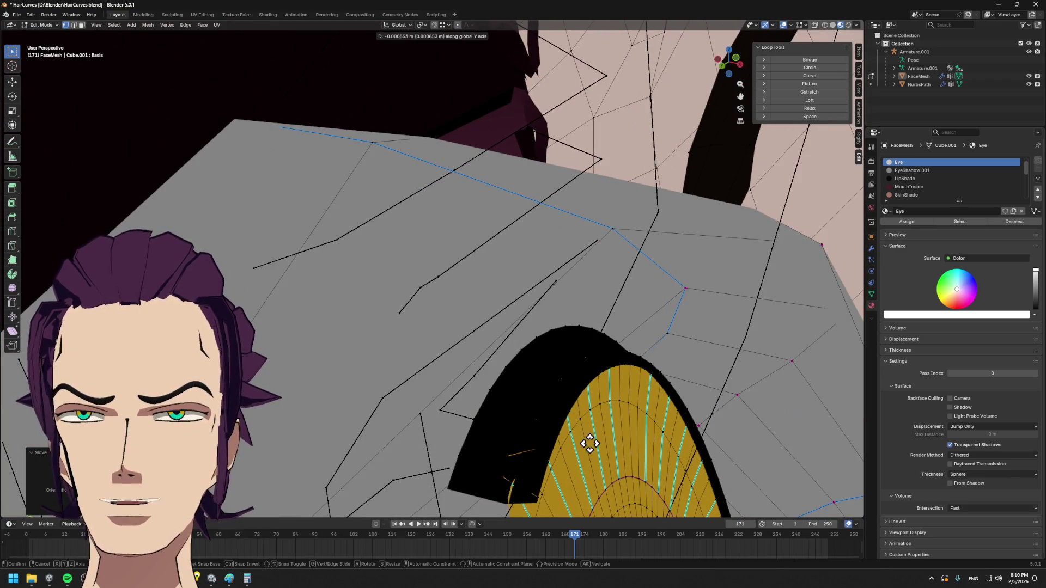
alt+middle_drag(597, 438, 636, 466)
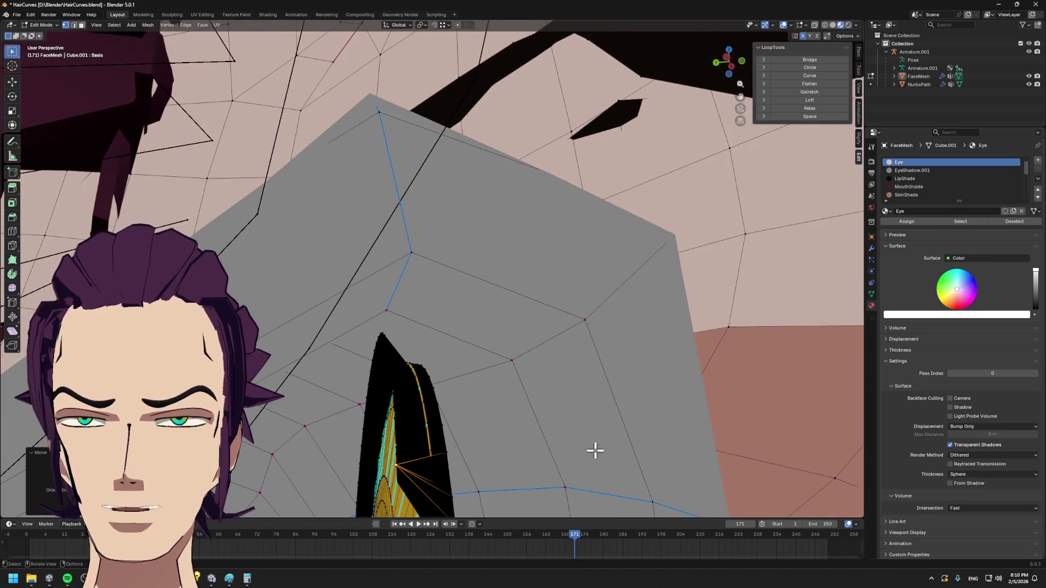
click(628, 464)
middle_drag(570, 453, 413, 282)
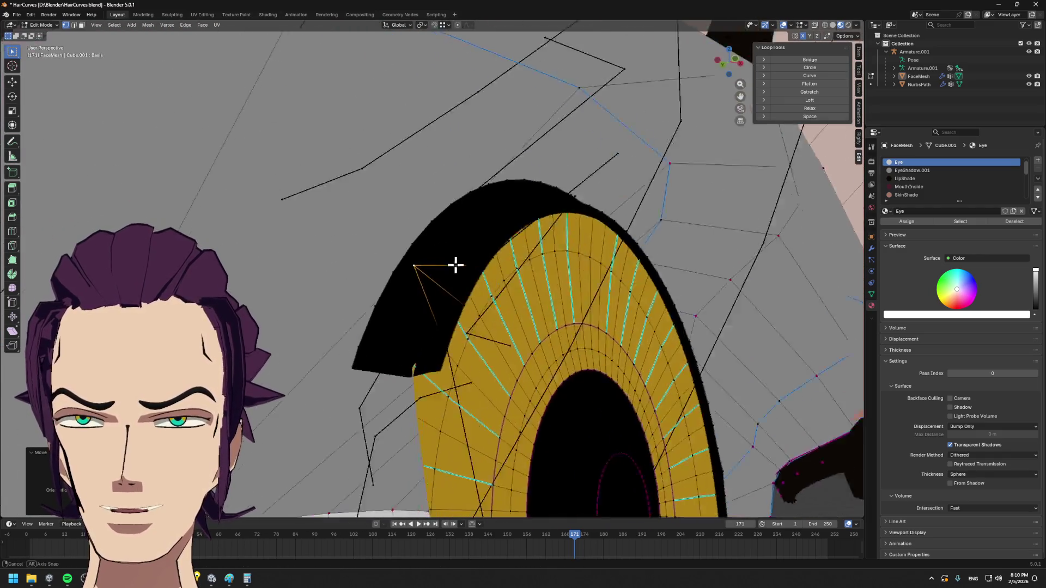
- Switch to solid shading and delete the stray faces poking out of the eye ring
click(835, 26)
scroll(595, 256, down, 2)
scroll(603, 280, up, 1)
scroll(602, 279, up, 3)
scroll(533, 259, down, 3)
scroll(536, 268, up, 1)
click(526, 251)
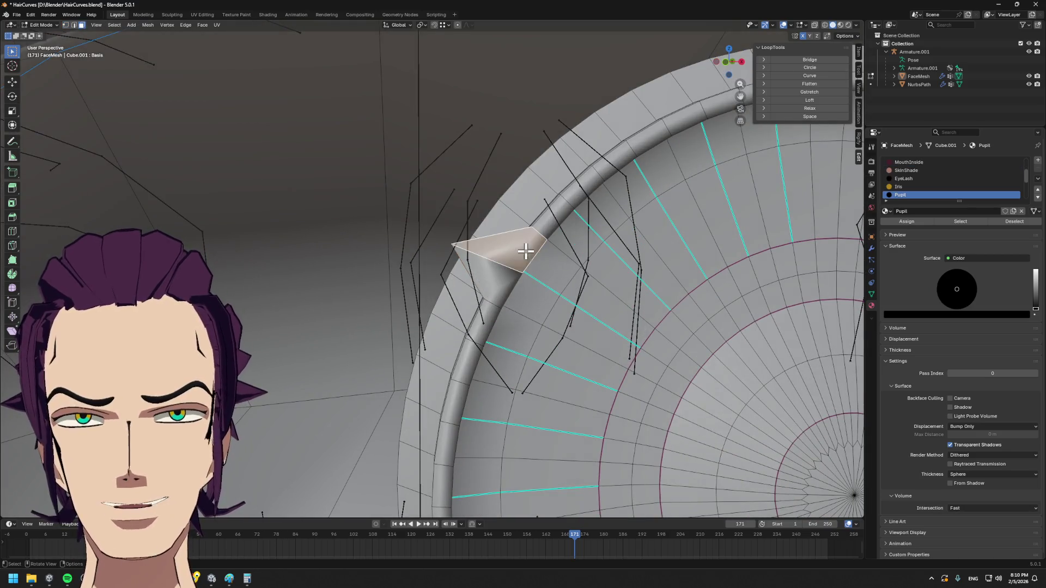
key(x)
click(504, 267)
mouse_move(503, 268)
middle_down()
mouse_move(561, 285)
mouse_move(482, 247)
middle_up()
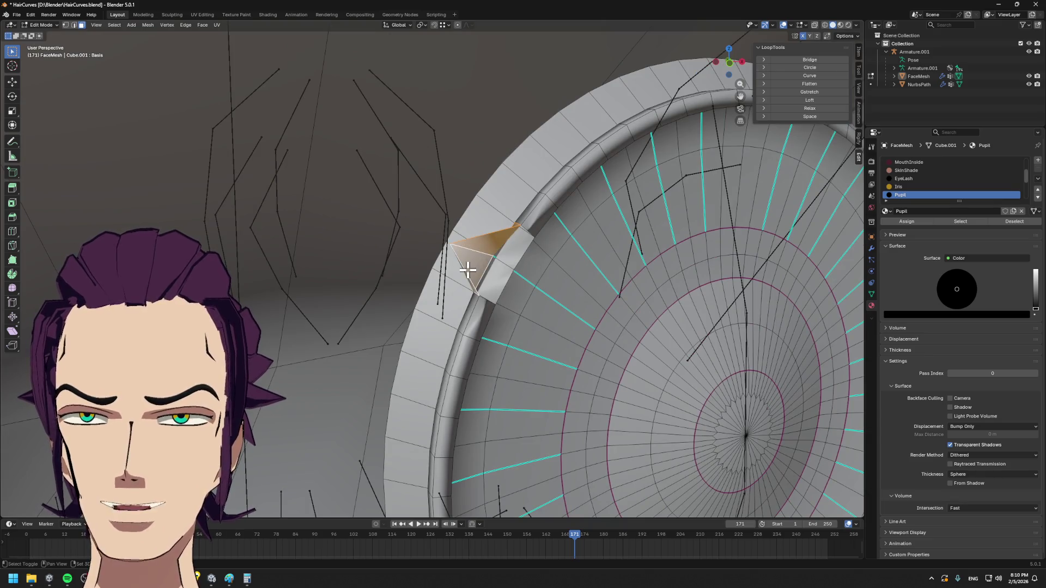
key(x)
click(485, 260)
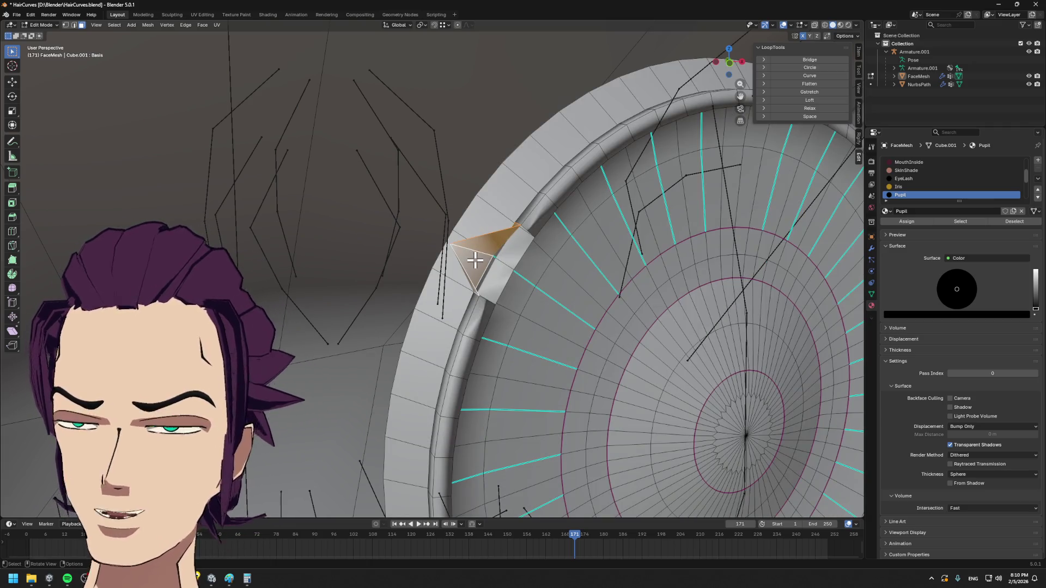
- Delete the selected eye-ring faces and inspect the ring and iris from around the eye
key(x)
key(Escape)
mouse_move(474, 240)
middle_down()
mouse_move(556, 260)
mouse_move(418, 243)
mouse_move(413, 233)
middle_up()
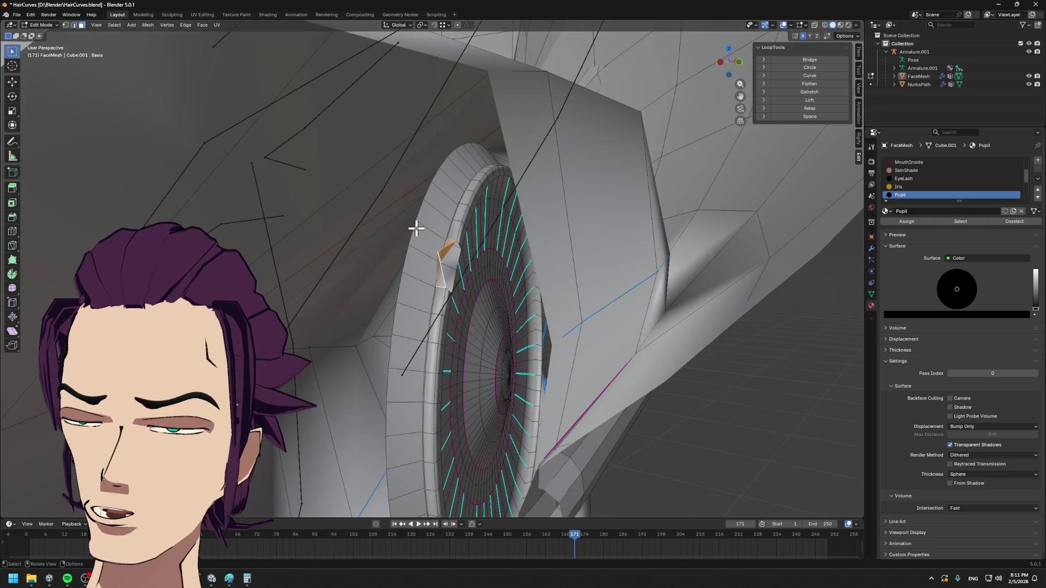
key(x)
click(418, 229)
mouse_move(483, 281)
middle_down()
mouse_move(378, 241)
mouse_move(367, 264)
mouse_move(393, 282)
middle_up()
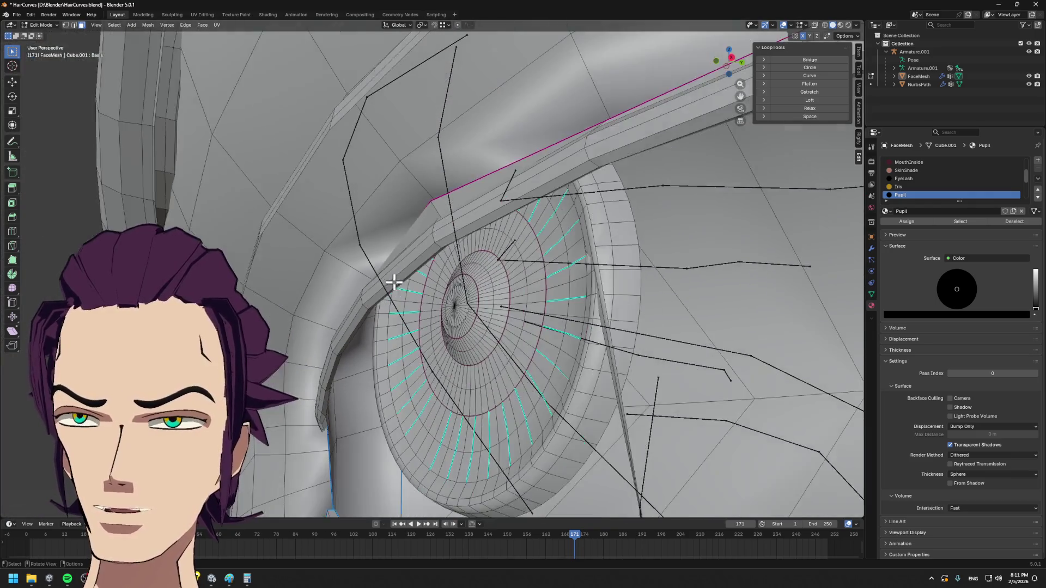
scroll(462, 320, up, 4)
scroll(444, 299, up, 2)
- Try deleting the eye-ring wall, undo it, and bring up the face mesh's shape keys
mouse_move(361, 232)
middle_down()
mouse_move(324, 226)
mouse_move(275, 243)
mouse_move(305, 281)
mouse_move(518, 274)
mouse_move(447, 272)
middle_up()
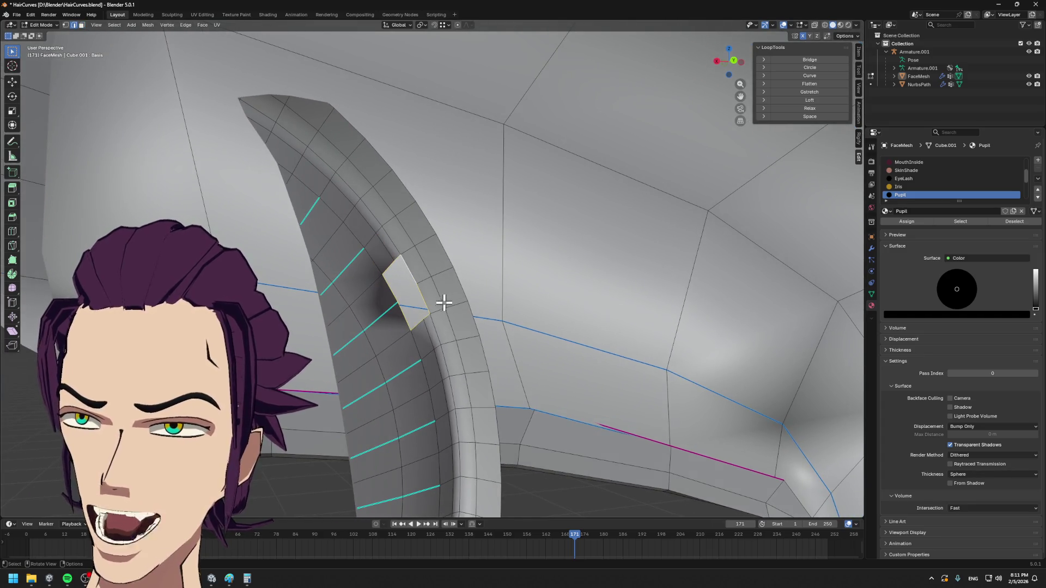
key(x)
click(505, 322)
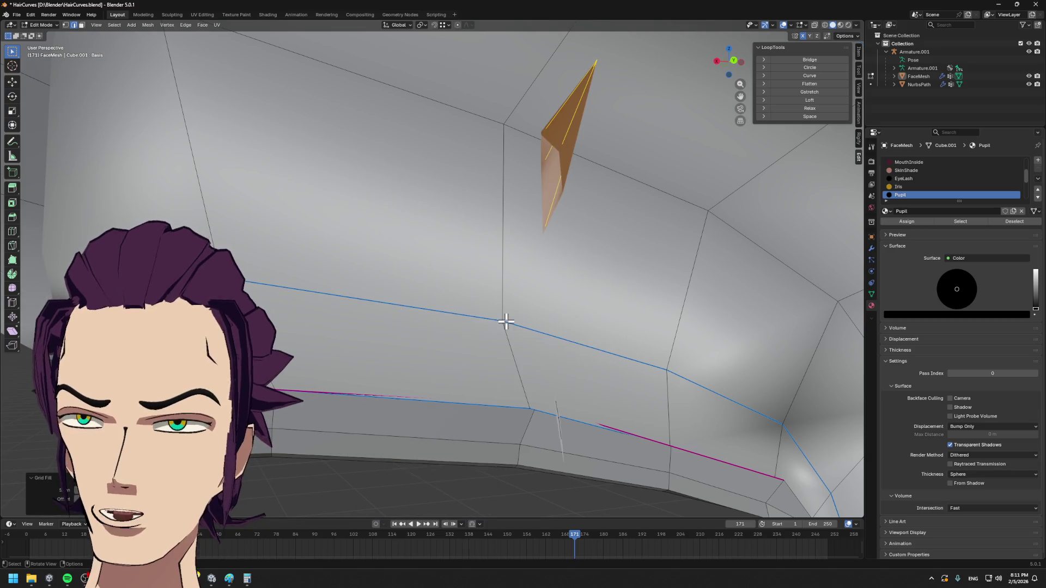
key(ctrl+z)
mouse_move(505, 321)
middle_down()
mouse_move(575, 330)
mouse_move(568, 320)
mouse_move(443, 325)
mouse_move(441, 312)
middle_up()
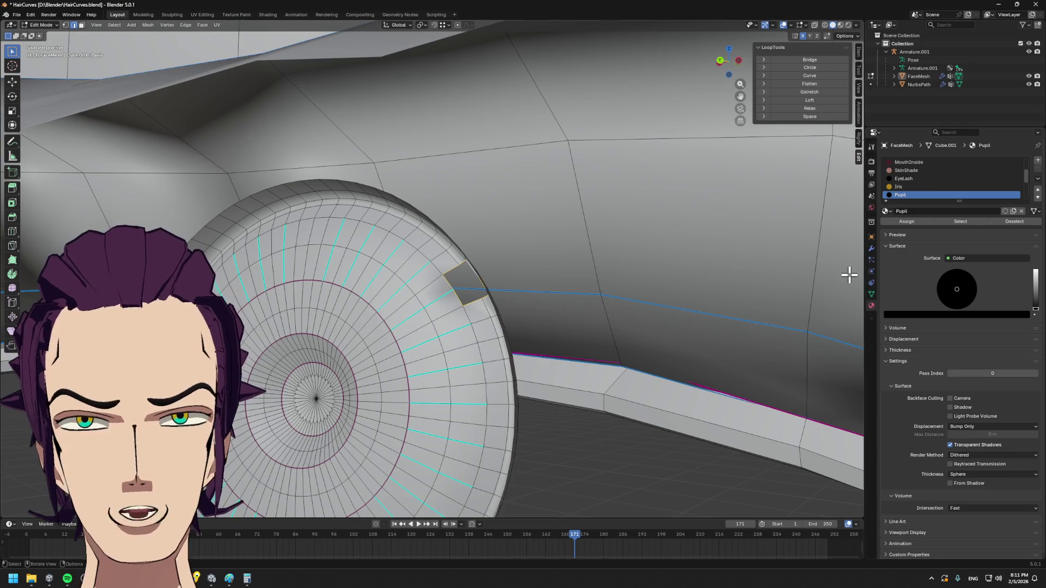
click(871, 294)
scroll(986, 352, down, 5)
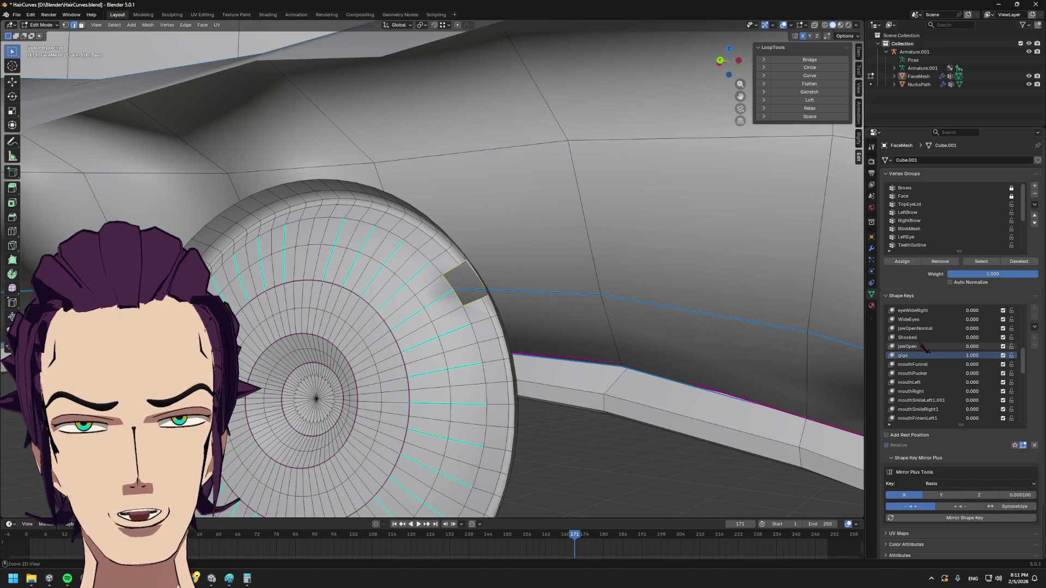
- In vertex select, preview the grin shape key on the eye, then return to the Basis shape
key(1)
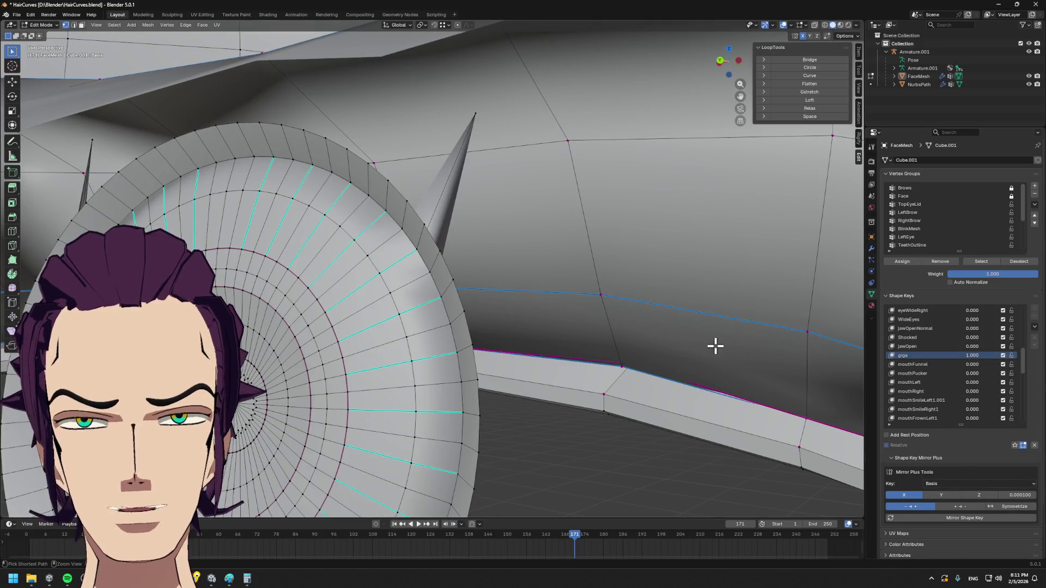
click(938, 359)
mouse_move(621, 311)
middle_down()
mouse_move(670, 296)
mouse_move(573, 250)
middle_up()
scroll(991, 350, up, 4)
scroll(988, 349, up, 9)
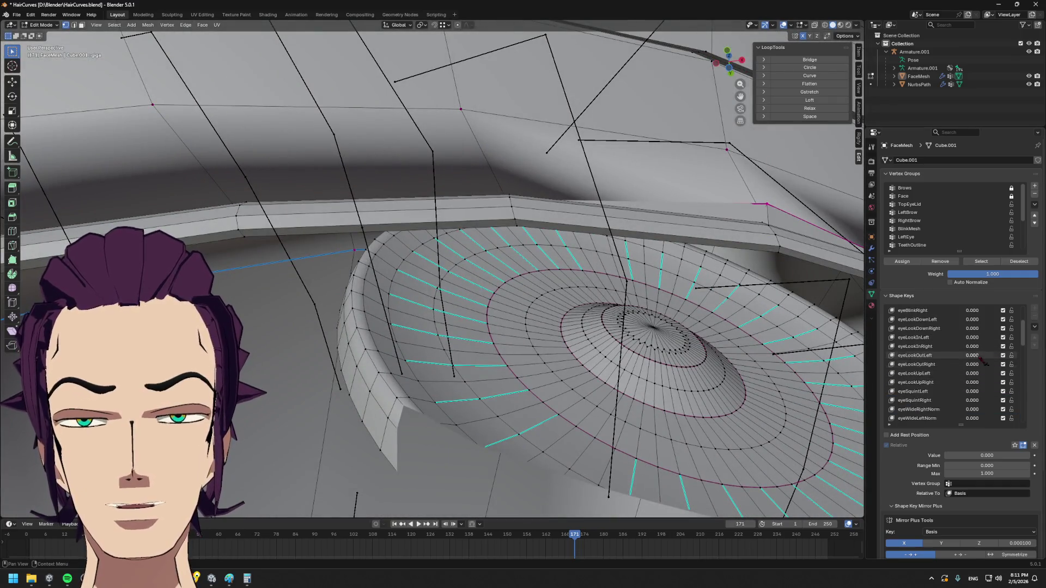
click(946, 311)
mouse_move(669, 306)
middle_down()
mouse_move(624, 254)
mouse_move(626, 236)
mouse_move(623, 245)
middle_up()
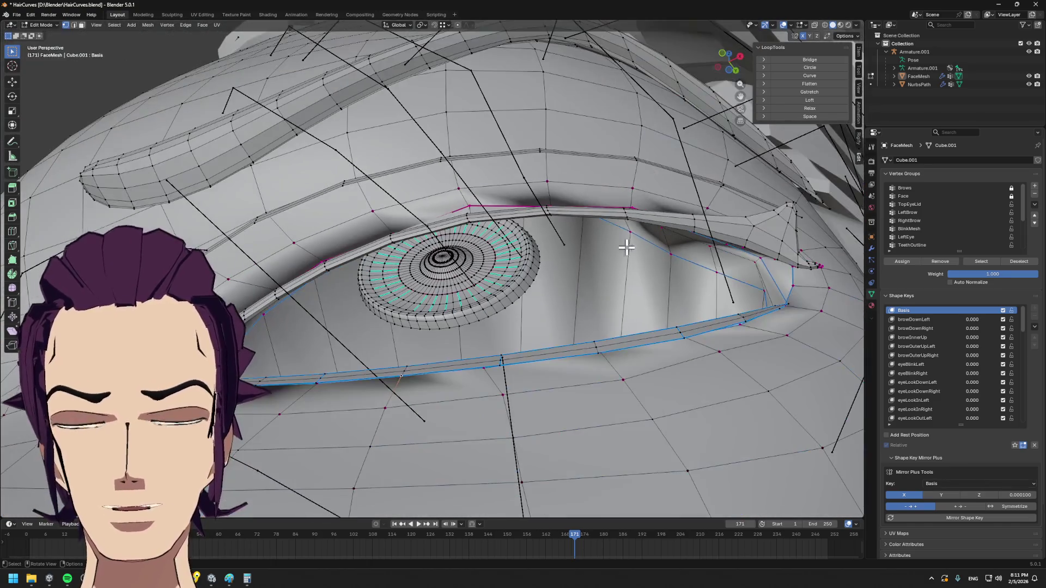
scroll(941, 376, down, 6)
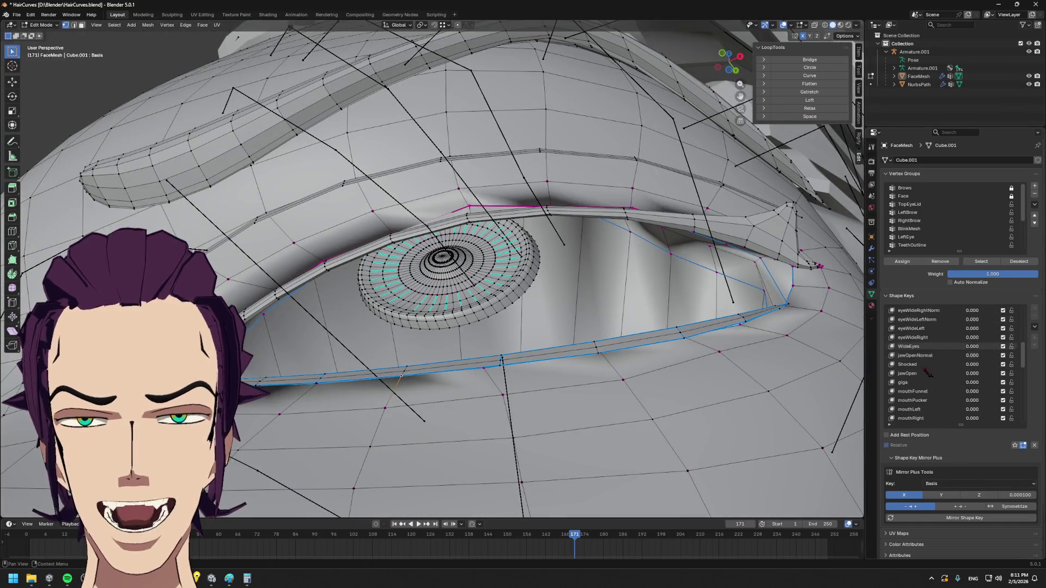
scroll(562, 315, down, 5)
- Move a lower eyelid vertex on the Basis shape and start adjusting it again
middle_drag(572, 343, 563, 315)
scroll(542, 257, up, 3)
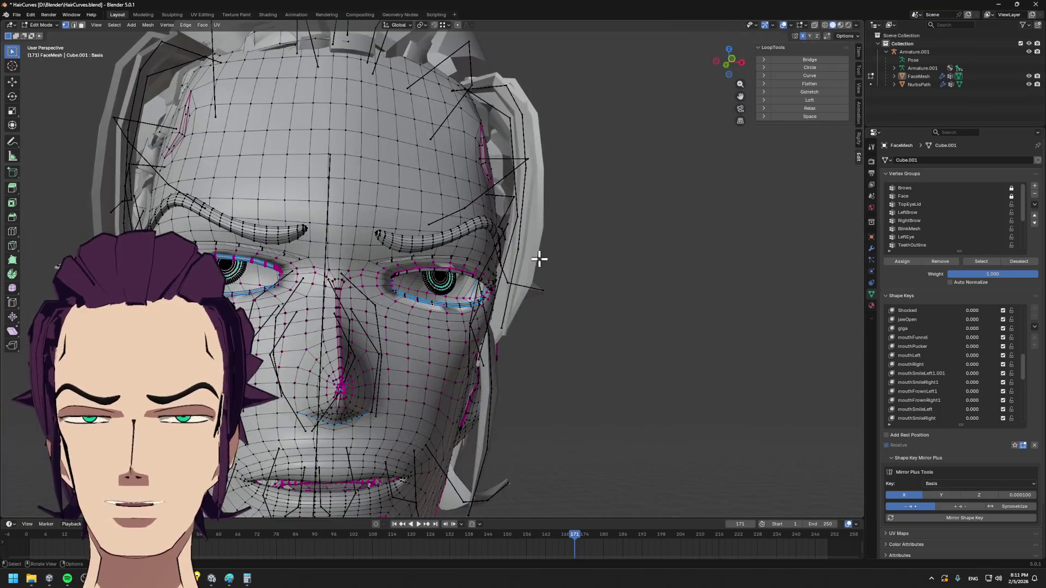
scroll(589, 305, up, 3)
scroll(504, 275, up, 2)
scroll(357, 306, up, 2)
scroll(369, 280, up, 2)
scroll(317, 299, up, 2)
mouse_move(318, 299)
middle_down()
mouse_move(406, 264)
mouse_move(351, 230)
mouse_move(363, 245)
mouse_move(355, 264)
middle_up()
key(g)
click(352, 258)
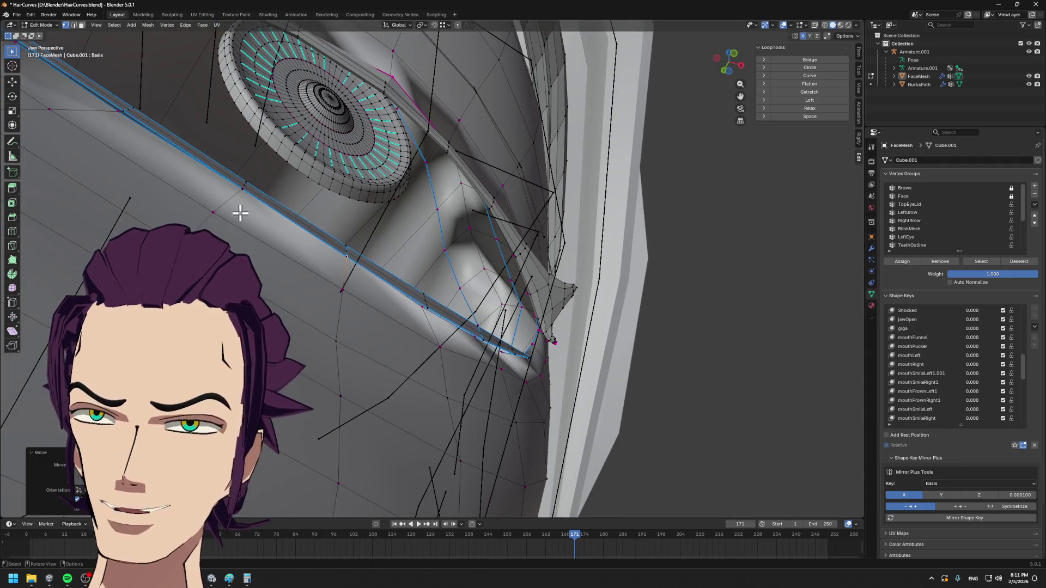
key(g)
- Move several lower eyelid vertices one by one so the loop hugs the bottom of the eye
click(245, 195)
middle_drag(274, 215, 431, 262)
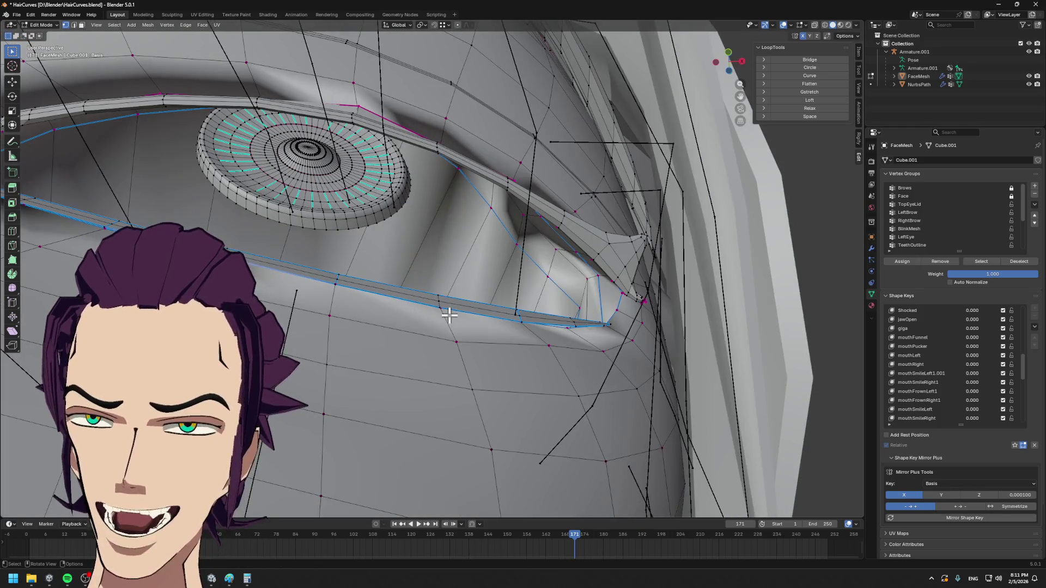
middle_drag(449, 316, 450, 303)
key(g)
click(447, 299)
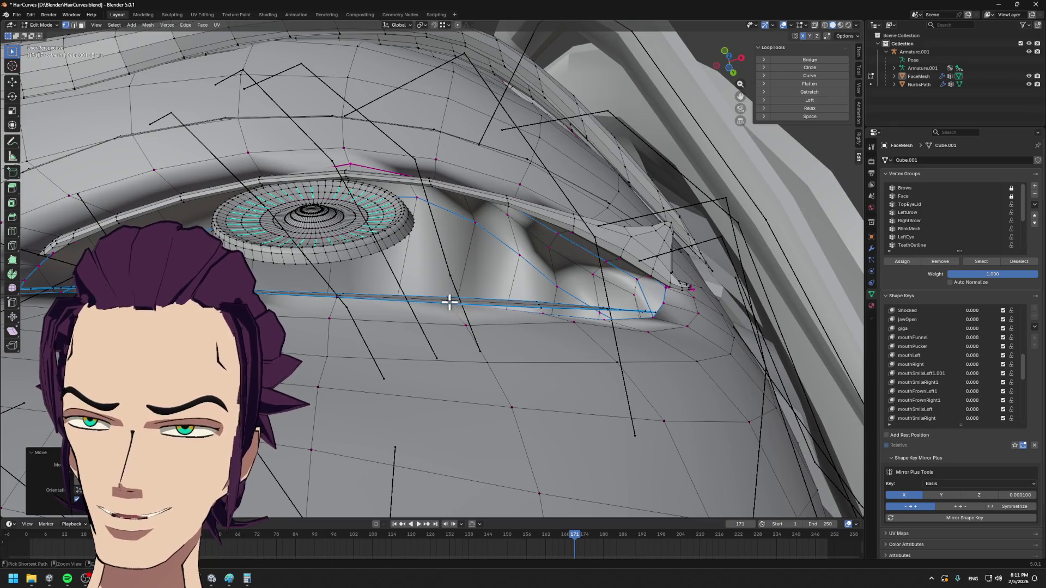
click(572, 309)
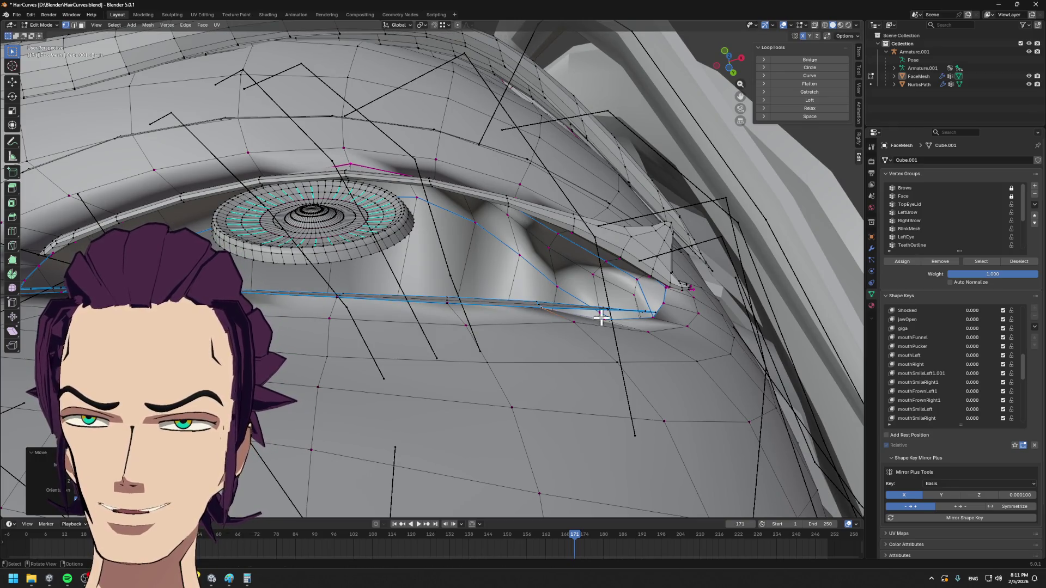
middle_drag(602, 311, 650, 347)
click(628, 237)
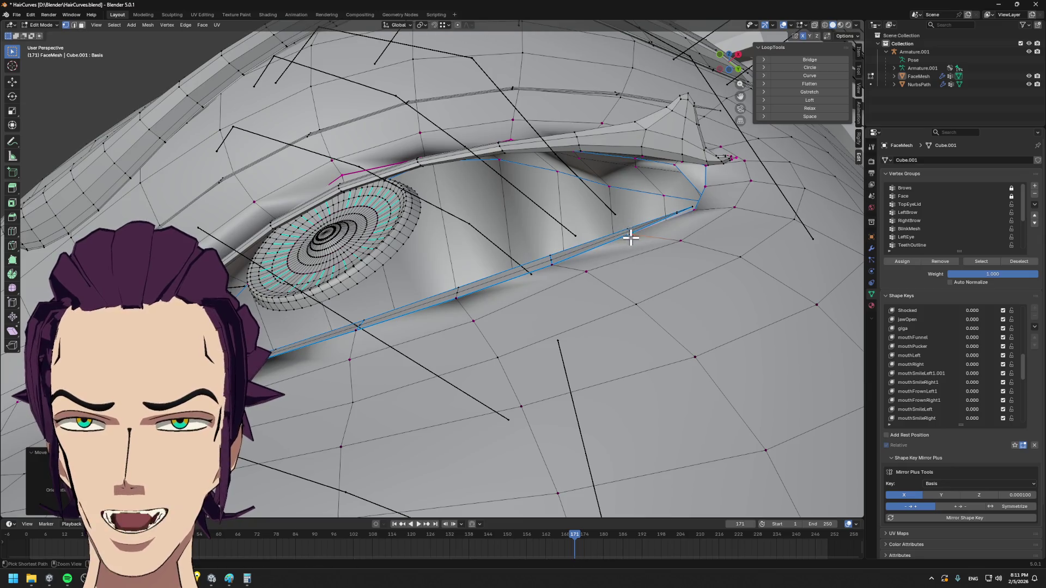
middle_drag(698, 213, 693, 234)
key(g)
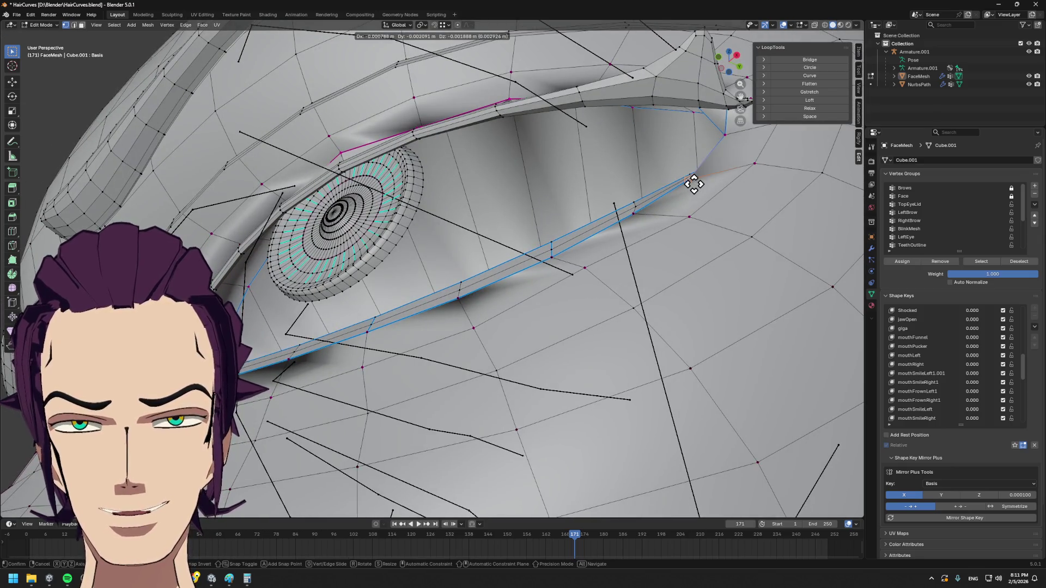
click(709, 170)
- Leave Edit Mode and orbit around the eye to check the reshaped lower eyelid loop
mouse_move(712, 171)
middle_down()
mouse_move(619, 210)
mouse_move(630, 285)
mouse_move(567, 274)
mouse_move(523, 280)
middle_up()
key(Tab)
key(Tab)
scroll(522, 279, up, 5)
mouse_move(460, 292)
middle_down()
mouse_move(509, 299)
mouse_move(456, 219)
middle_up()
scroll(456, 219, down, 5)
mouse_move(549, 272)
middle_down()
mouse_move(569, 272)
mouse_move(542, 220)
middle_up()
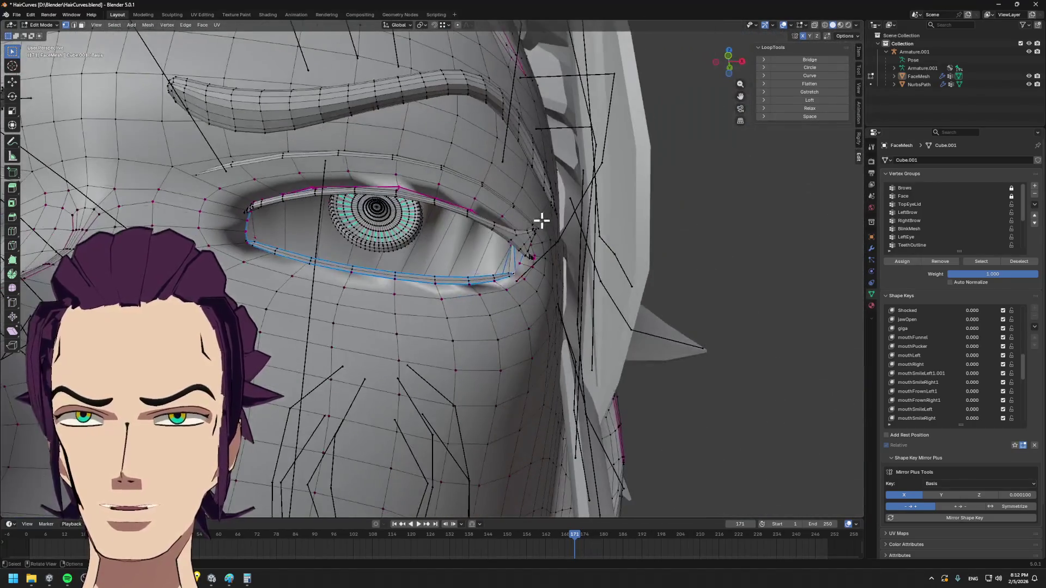
middle_drag(424, 206, 443, 222)
scroll(319, 250, up, 5)
mouse_move(319, 250)
middle_down()
mouse_move(303, 269)
mouse_move(444, 262)
mouse_move(382, 251)
mouse_move(693, 152)
middle_up()
scroll(433, 269, down, 3)
scroll(486, 266, up, 3)
scroll(487, 265, up, 2)
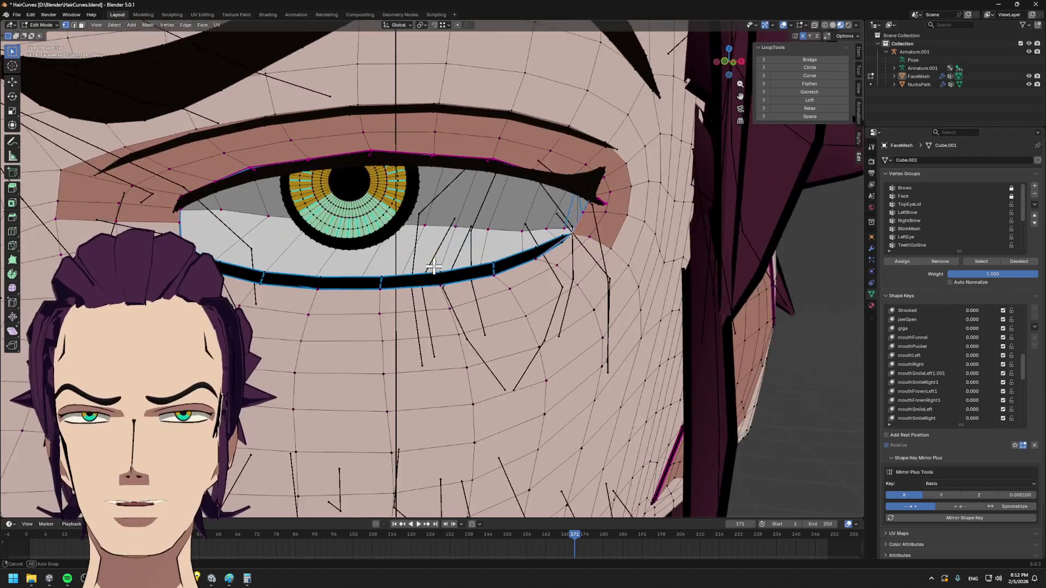
scroll(486, 266, up, 2)
mouse_move(487, 266)
middle_down()
mouse_move(430, 257)
mouse_move(523, 250)
mouse_move(466, 241)
middle_up()
scroll(457, 103, up, 4)
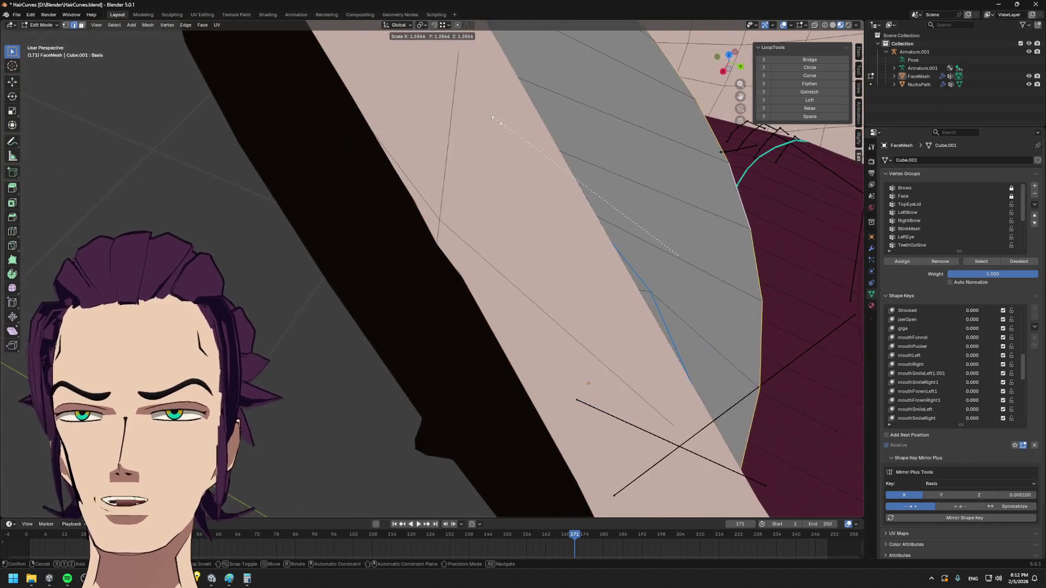
scroll(632, 183, down, 3)
scroll(530, 233, down, 3)
- Scale the eyelid cap flatter along Z and push its faces along their normals with shrink/fatten
middle_drag(531, 234, 536, 259)
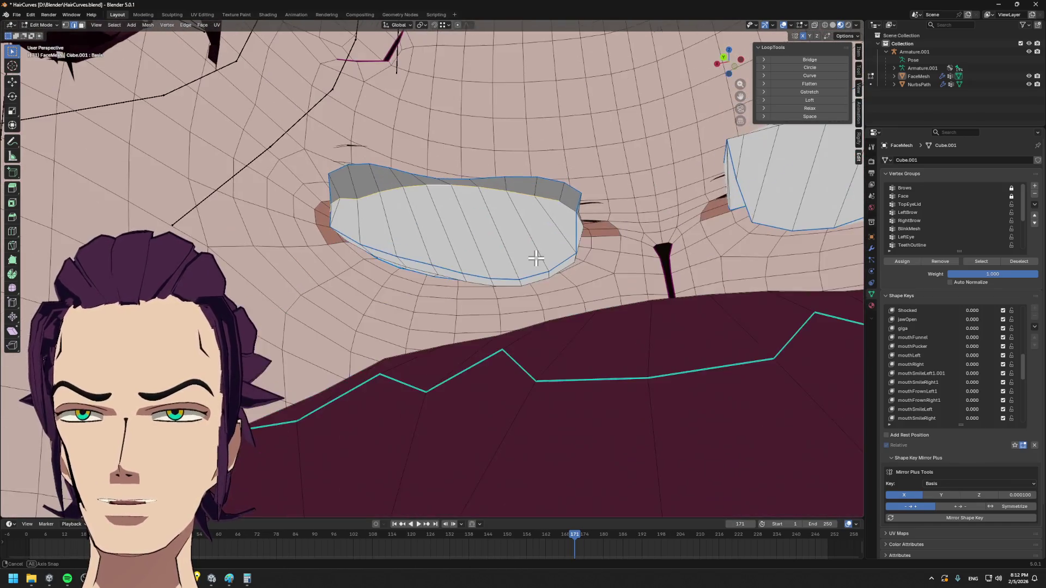
key(Escape)
key(s)
key(z)
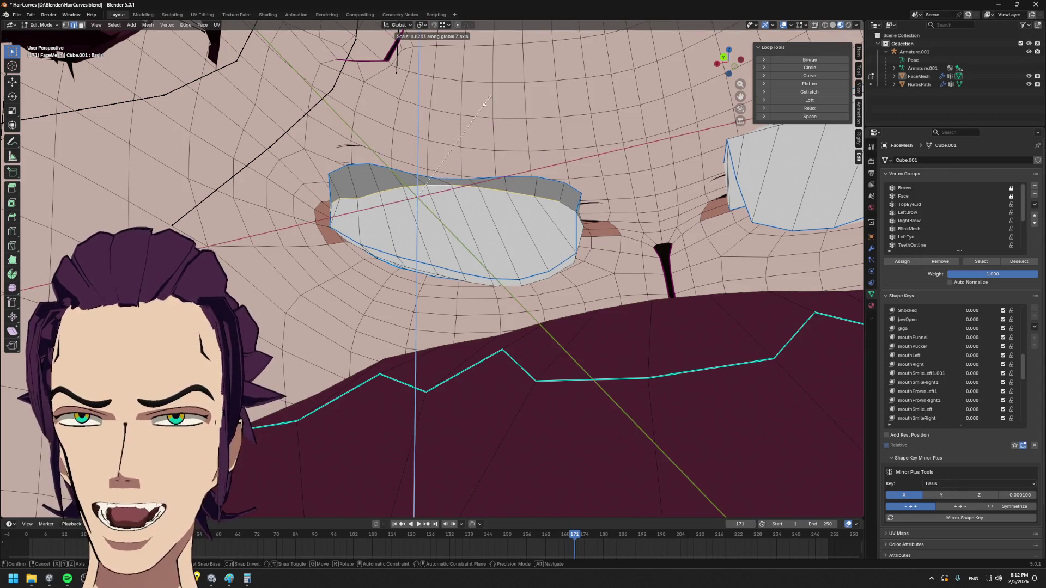
click(439, 172)
key(alt+s)
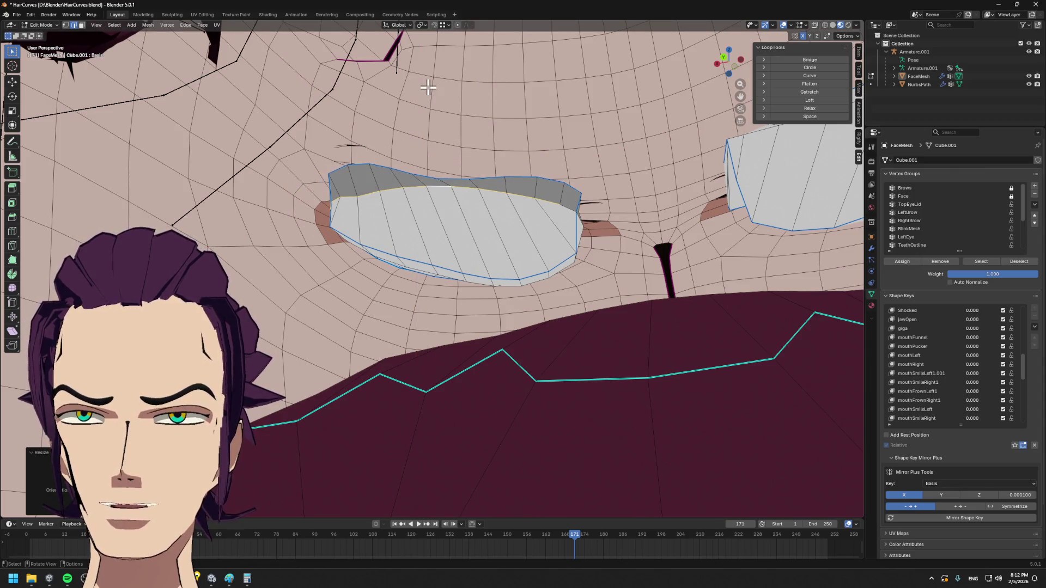
key(Escape)
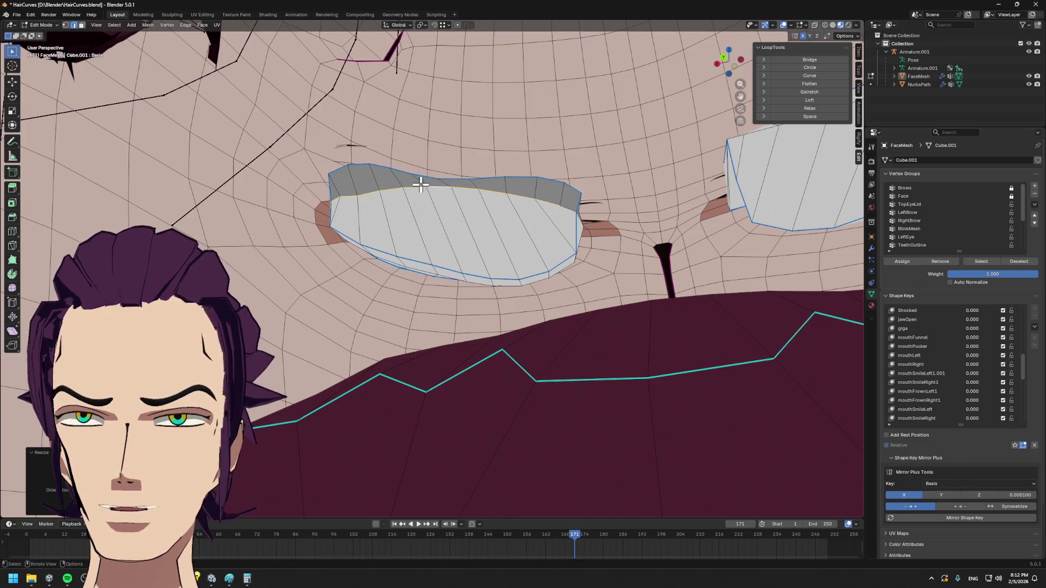
scroll(448, 229, up, 3)
- Scale the eyelid cap along Y, tilt it with a Z rotation, and shift it along Y into the socket
middle_drag(448, 229, 411, 262)
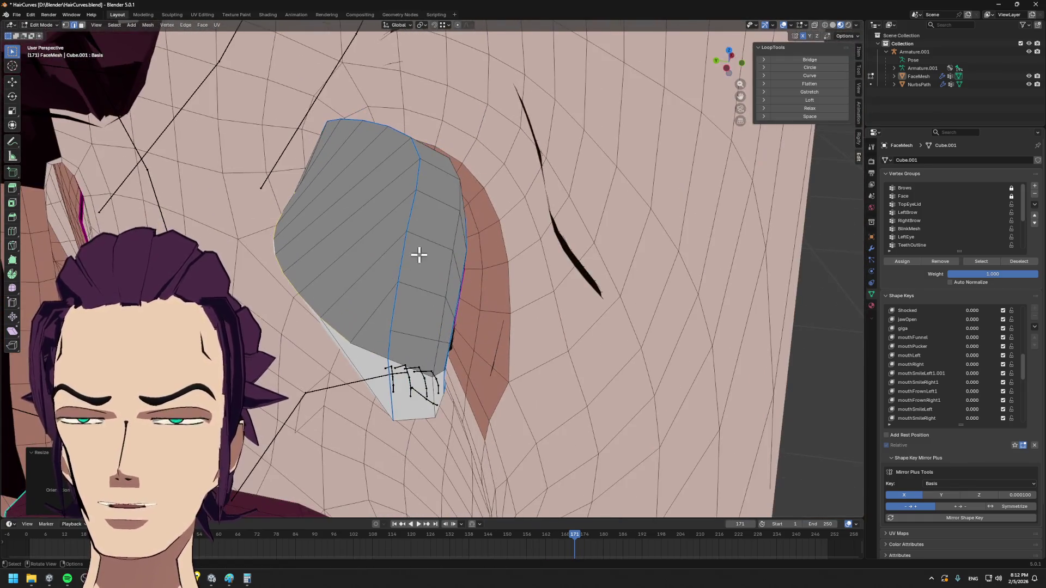
key(s)
key(y)
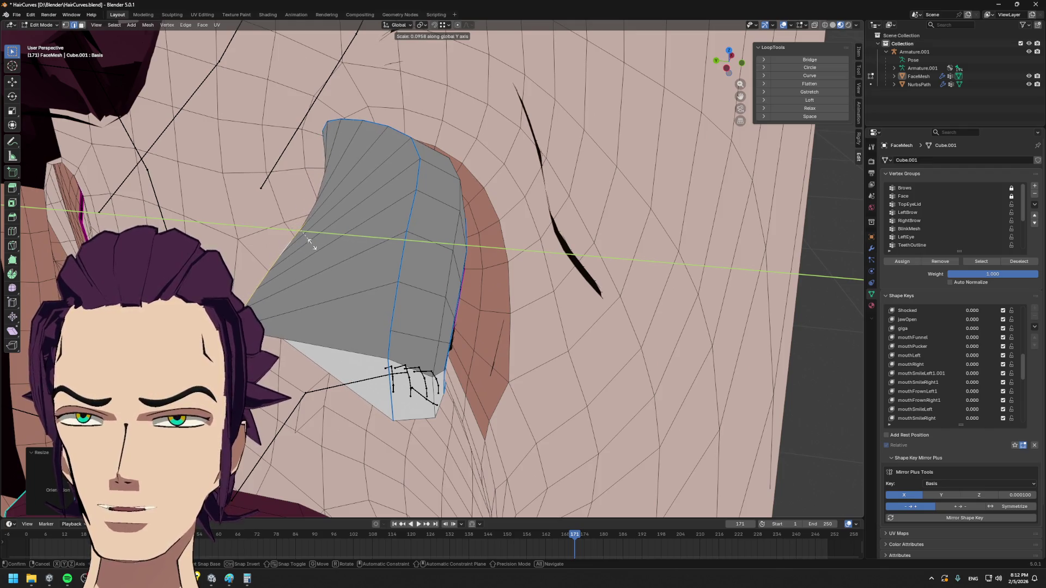
click(314, 242)
key(r)
key(z)
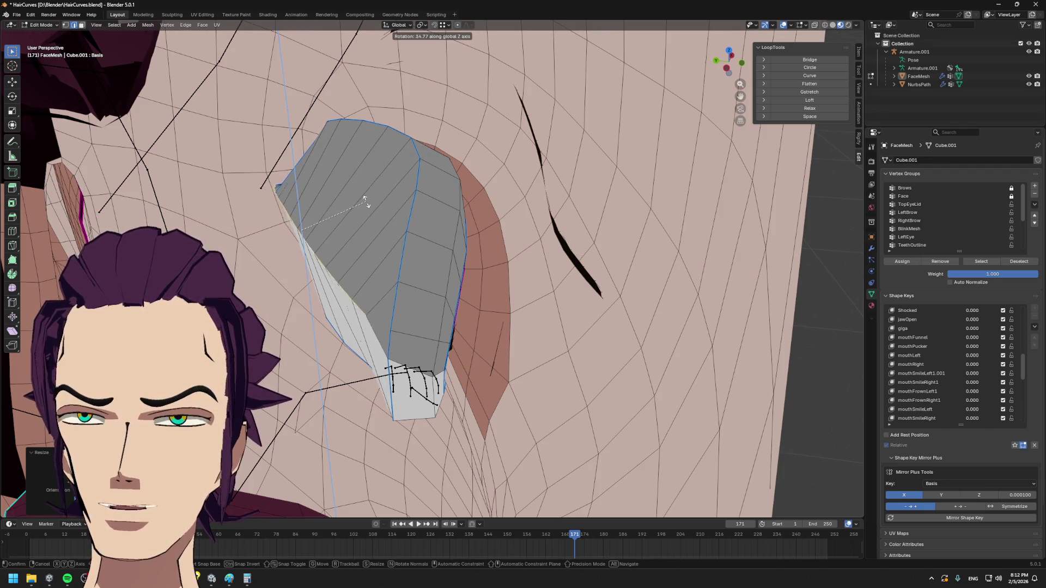
click(358, 209)
mouse_move(363, 213)
middle_down()
mouse_move(460, 229)
mouse_move(365, 237)
mouse_move(313, 303)
mouse_move(404, 282)
middle_up()
key(g)
key(y)
click(389, 220)
- Slide the cap's vertices along their edges, then soft-move the upper lid along Y with proportional falloff
key(g)
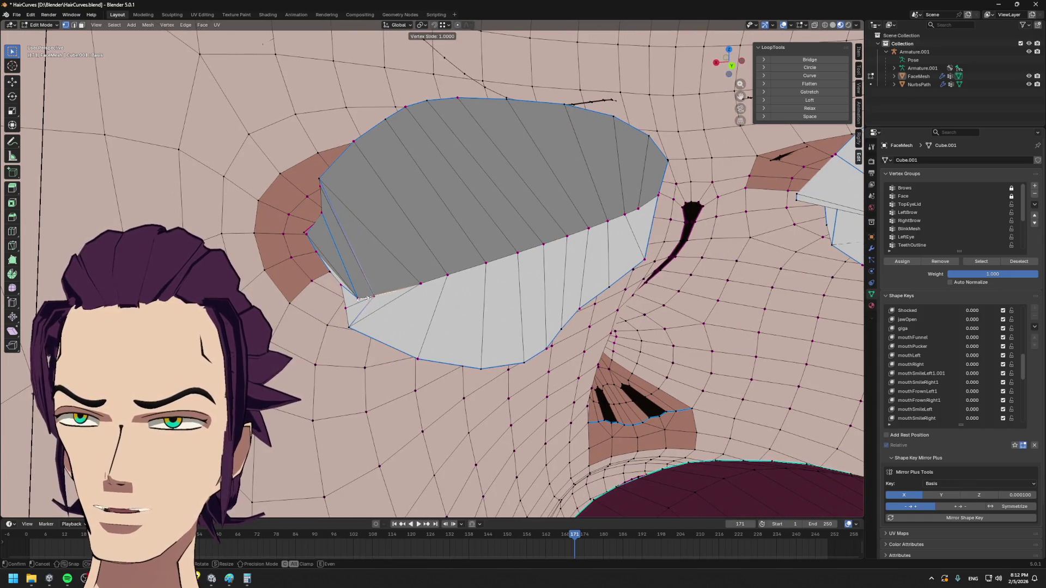
click(369, 295)
middle_drag(369, 295, 391, 278)
mouse_move(519, 252)
middle_down()
mouse_move(549, 280)
mouse_move(455, 298)
middle_up()
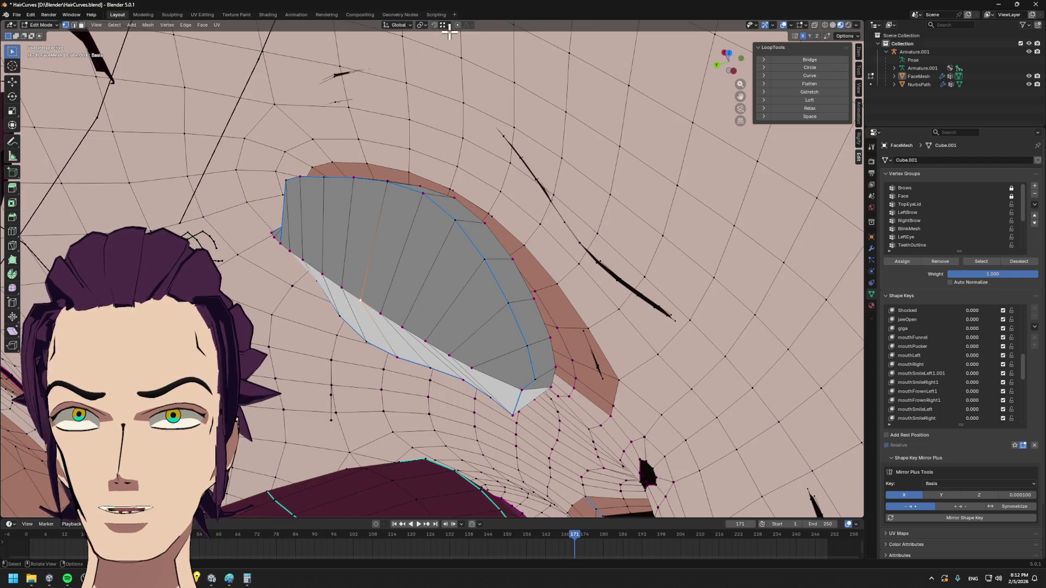
middle_drag(449, 147, 432, 147)
key(g)
key(y)
scroll(423, 181, down, 3)
scroll(418, 185, down, 1)
scroll(409, 193, down, 2)
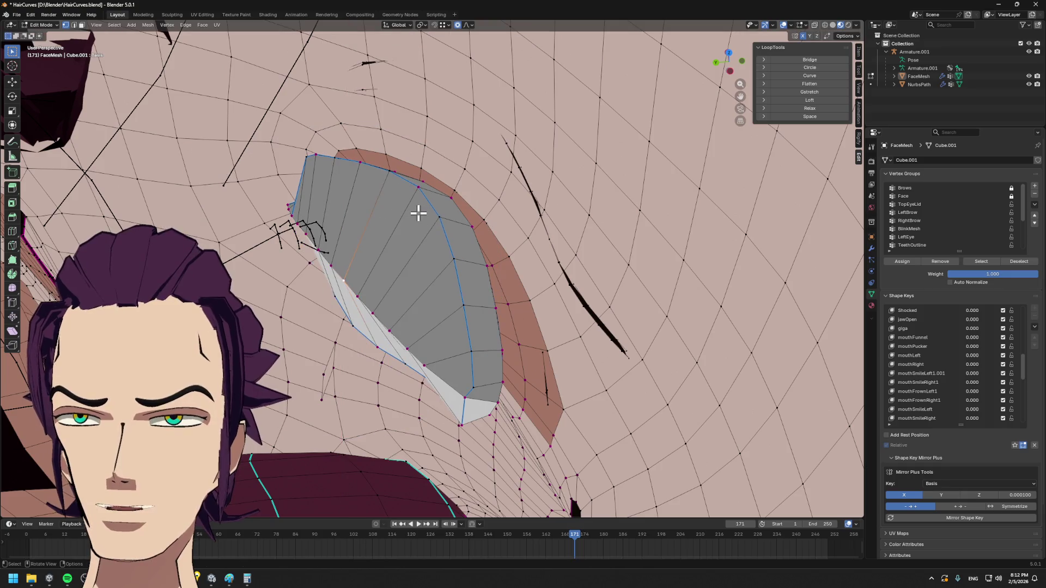
click(400, 228)
- Move the upper lid vertices with proportional falloff, toggling the Z constraint, to follow the eyeball
mouse_move(415, 238)
middle_down()
mouse_move(308, 186)
mouse_move(408, 204)
middle_up()
key(g)
key(z)
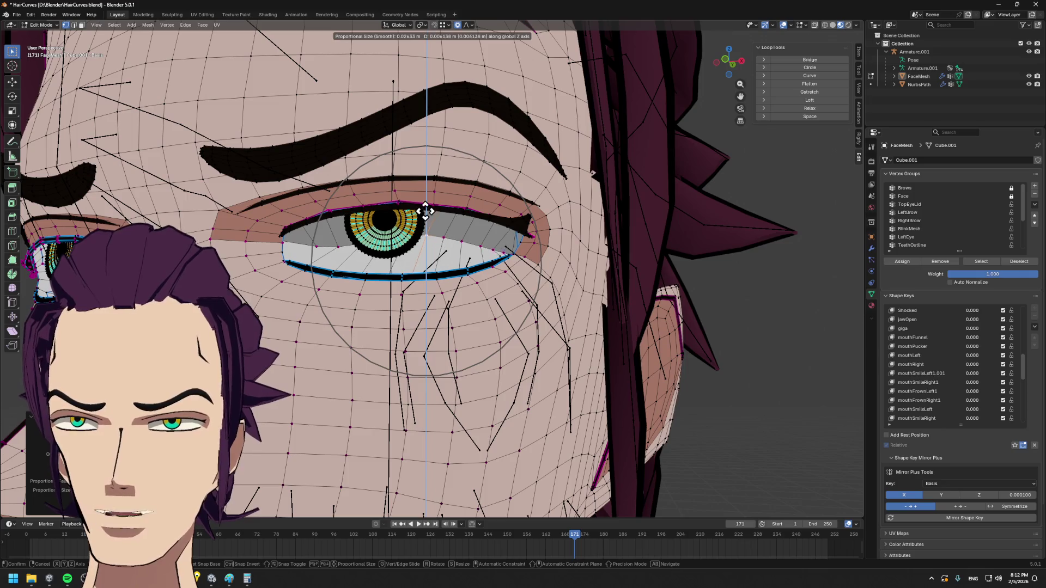
key(z)
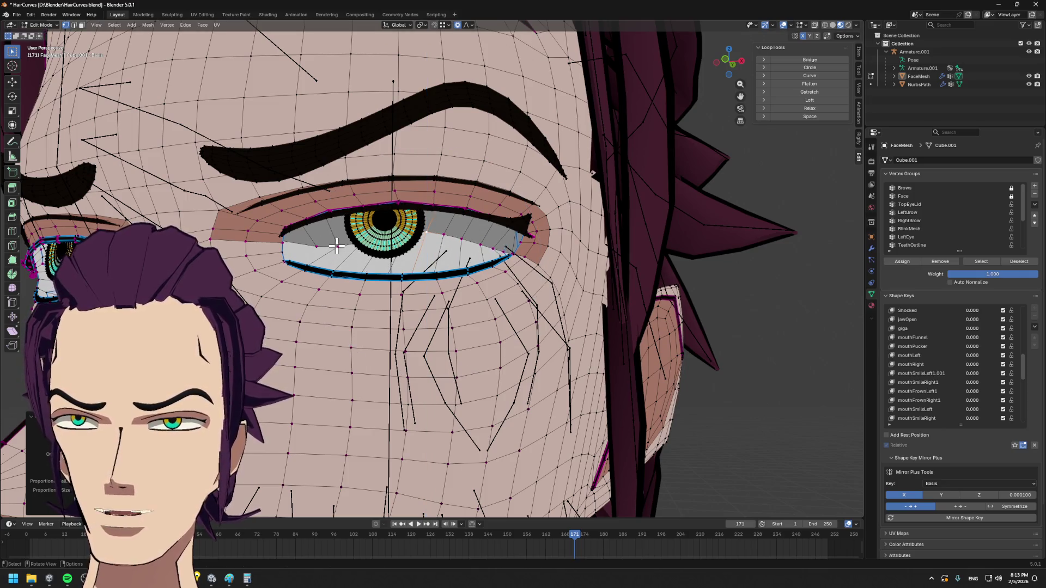
key(z)
scroll(335, 227, up, 3)
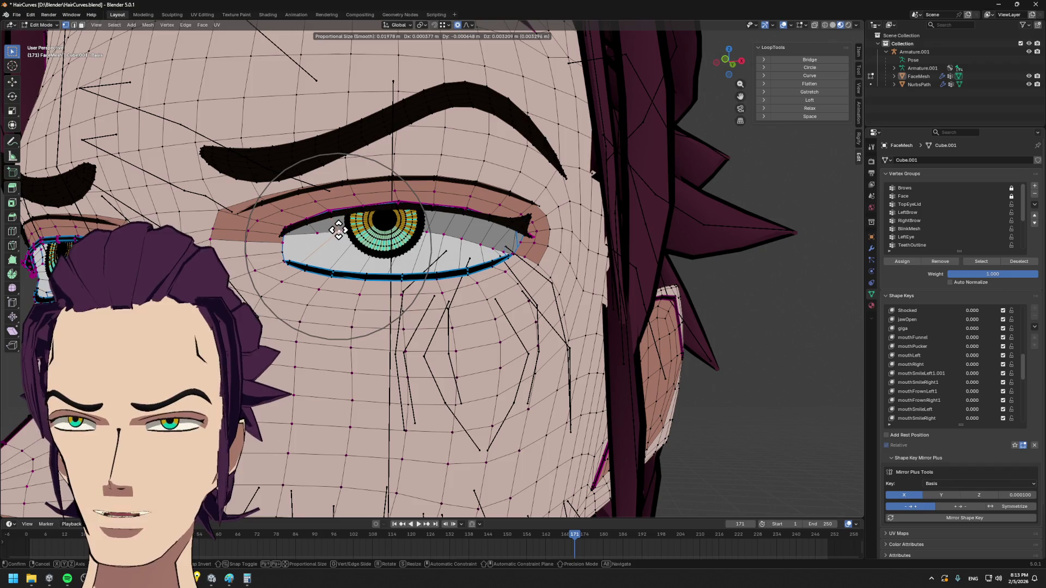
click(337, 230)
- Slide the eye corner vertices along their edges twice and preview the whole face out of Edit Mode
mouse_move(337, 230)
middle_down()
mouse_move(422, 242)
mouse_move(373, 241)
mouse_move(469, 226)
mouse_move(407, 206)
middle_up()
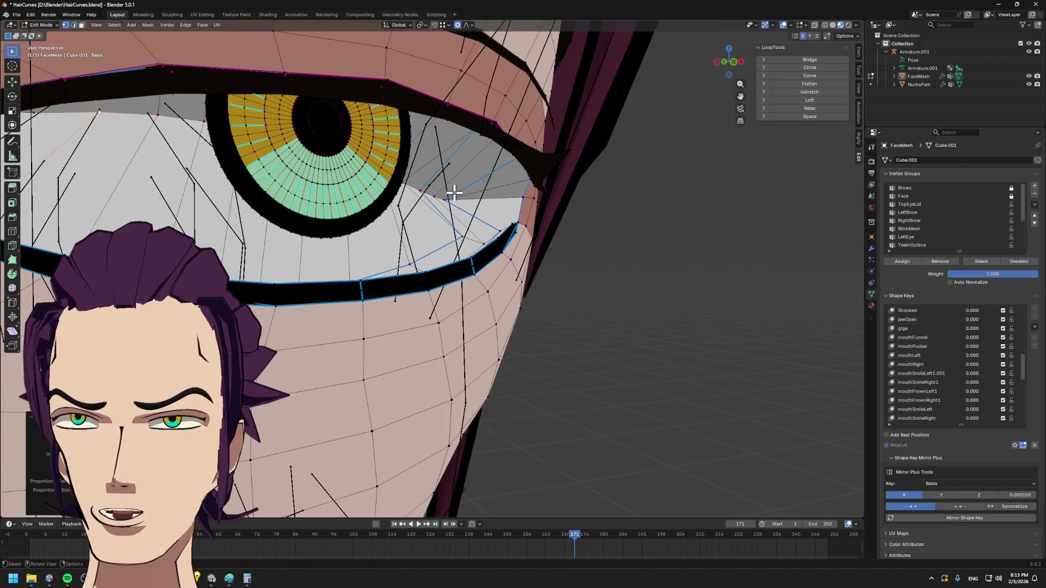
key(shift+v)
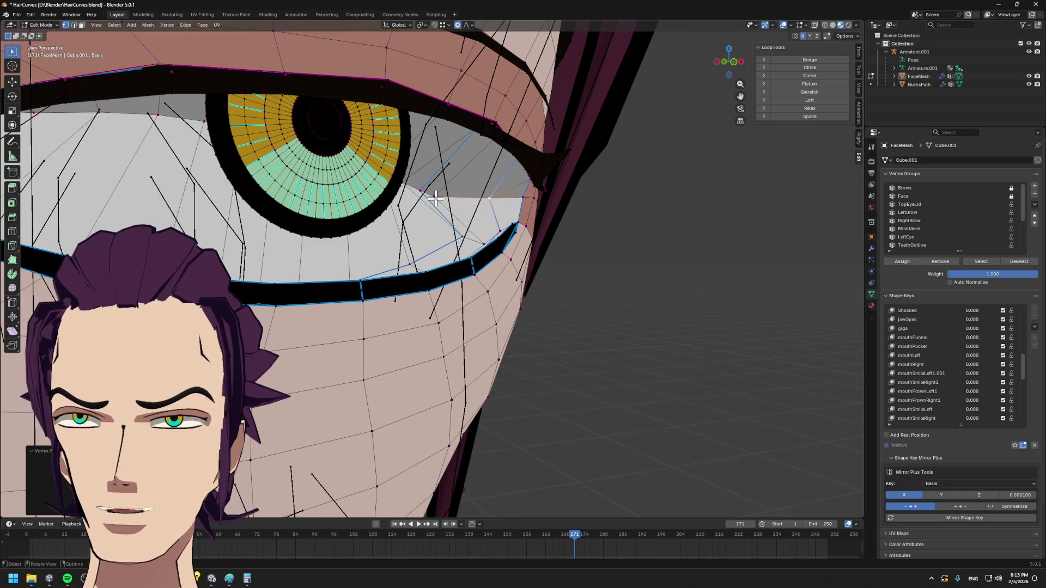
scroll(472, 200, up, 3)
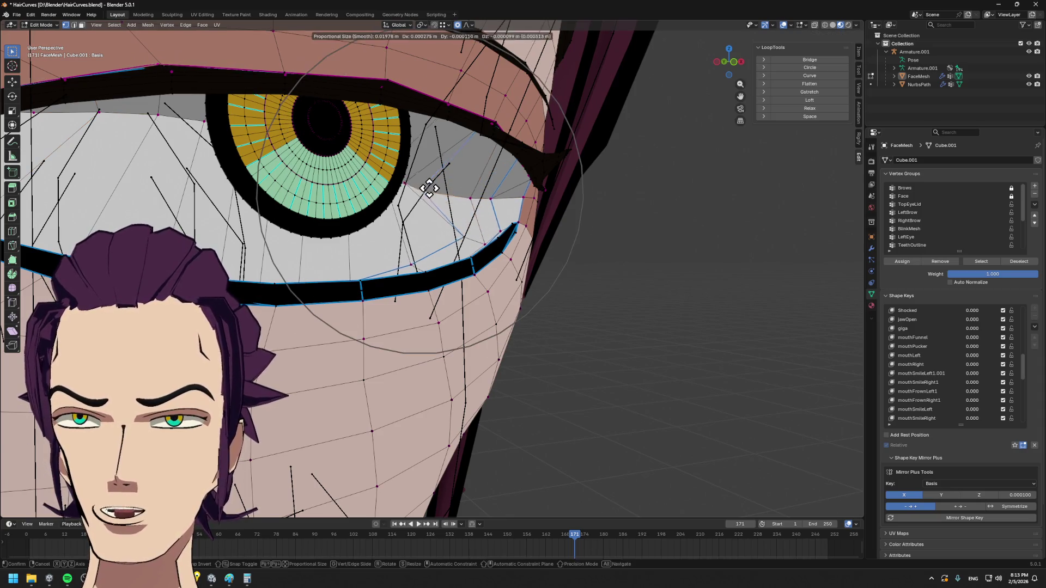
click(425, 183)
mouse_move(425, 183)
middle_down()
mouse_move(441, 194)
mouse_move(376, 232)
middle_up()
key(shift+v)
click(476, 200)
scroll(477, 200, down, 2)
scroll(476, 200, down, 2)
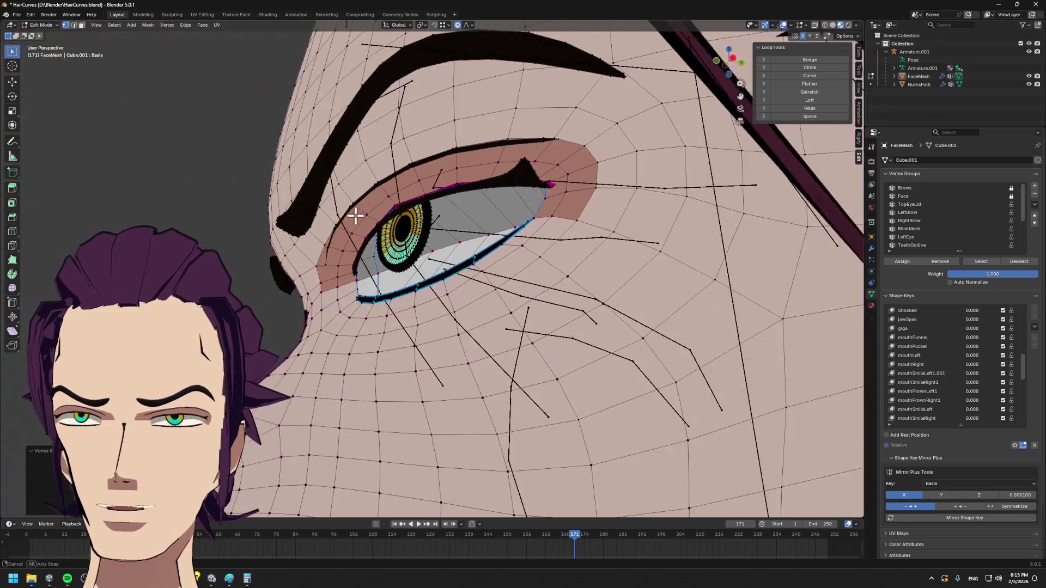
key(Tab)
scroll(376, 233, down, 2)
scroll(376, 233, down, 3)
scroll(376, 233, down, 3)
scroll(375, 233, down, 1)
key(Tab)
scroll(462, 210, up, 3)
scroll(461, 210, up, 3)
scroll(462, 210, up, 3)
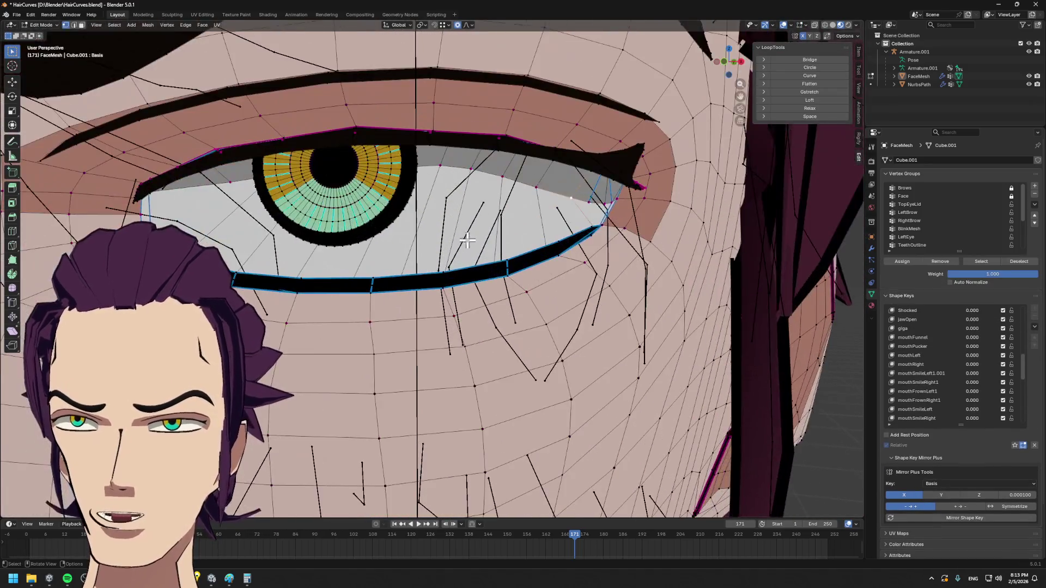
scroll(462, 211, up, 2)
scroll(471, 206, down, 1)
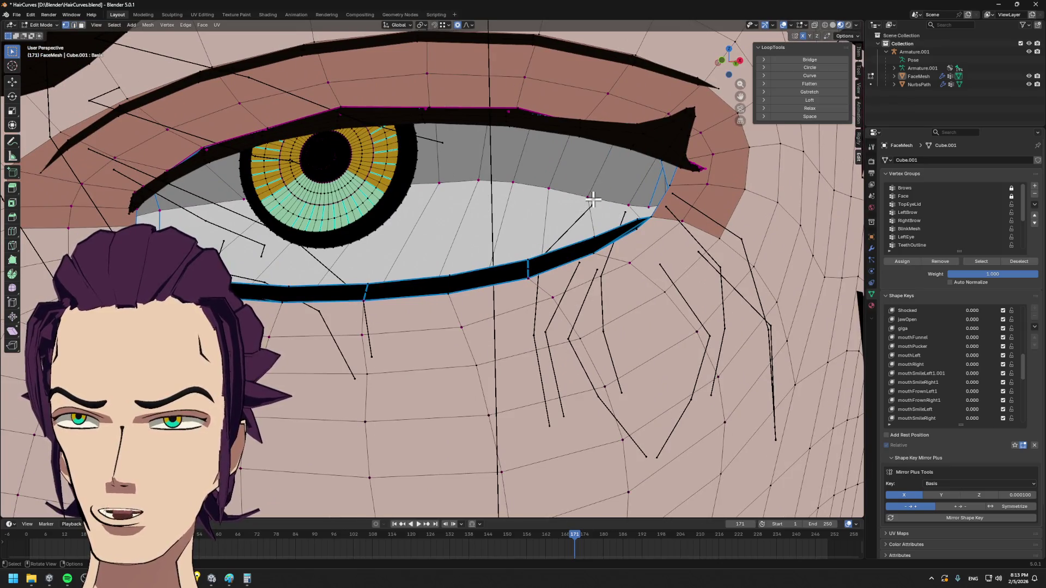
scroll(433, 201, down, 4)
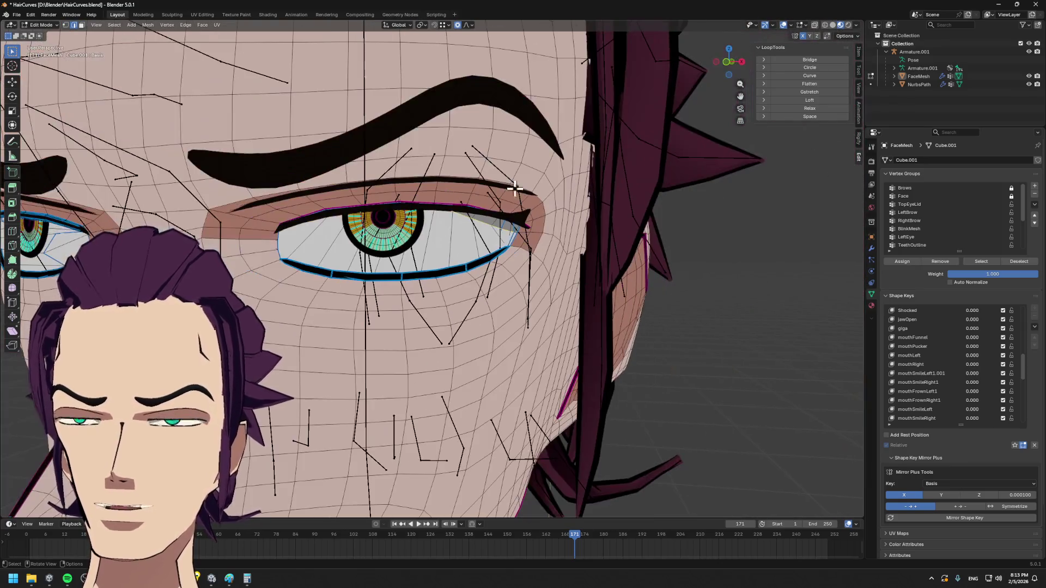
scroll(678, 87, up, 1)
- Move and rotate the outer eye corner vertices into line with the lid edge
key(g)
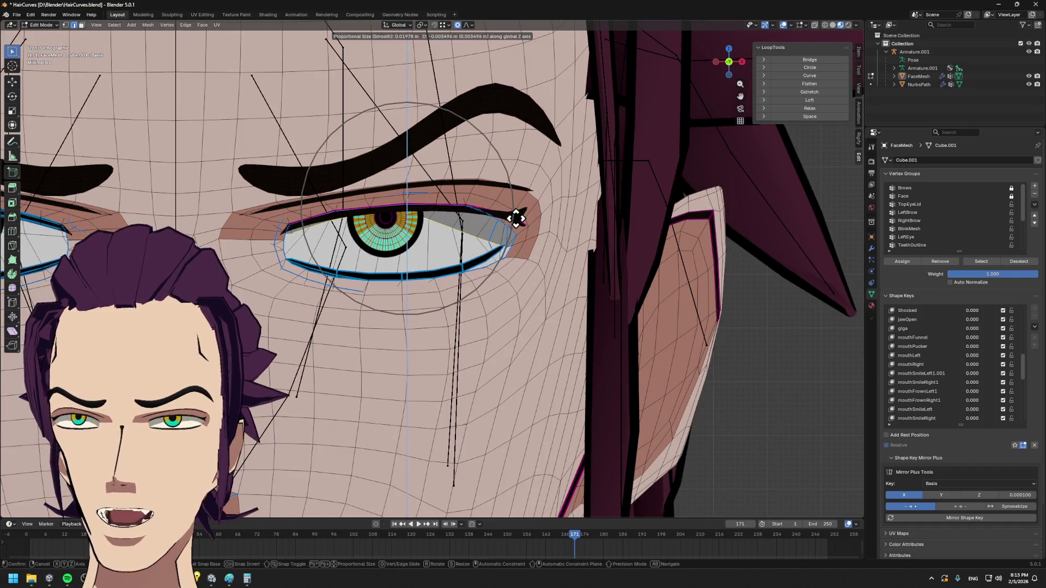
click(515, 211)
right_click(525, 213)
key(r)
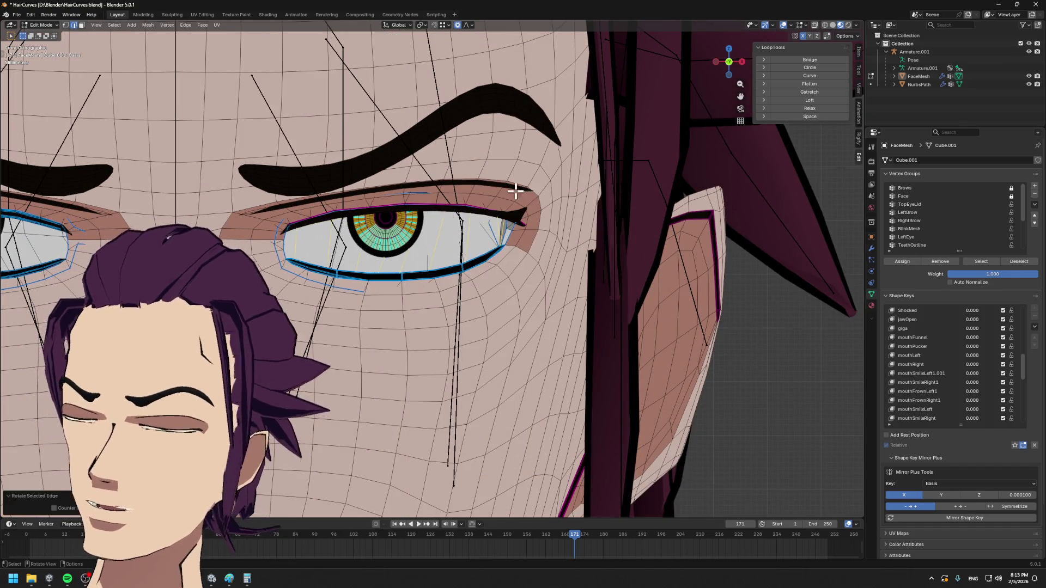
key(Tab)
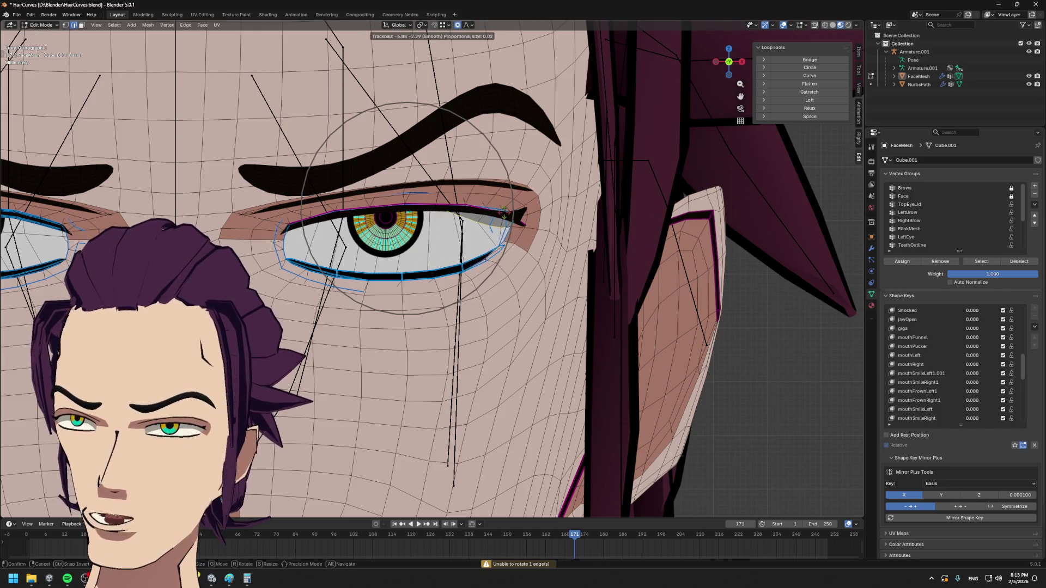
key(Tab)
key(r)
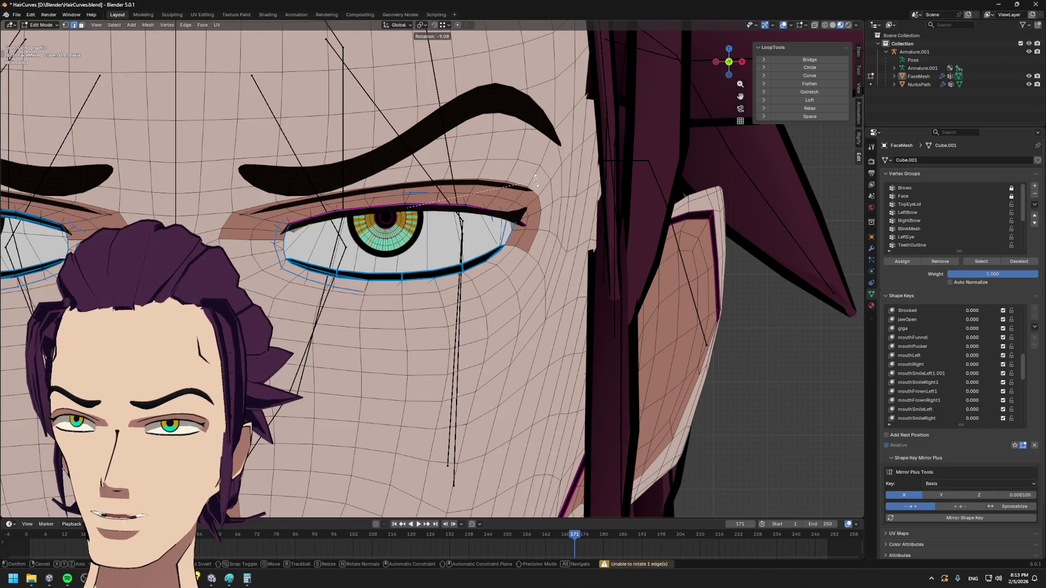
click(536, 186)
- Nudge the outer corner vertically, scale it along Z, move it along Z again, and check from side angles
key(g)
key(z)
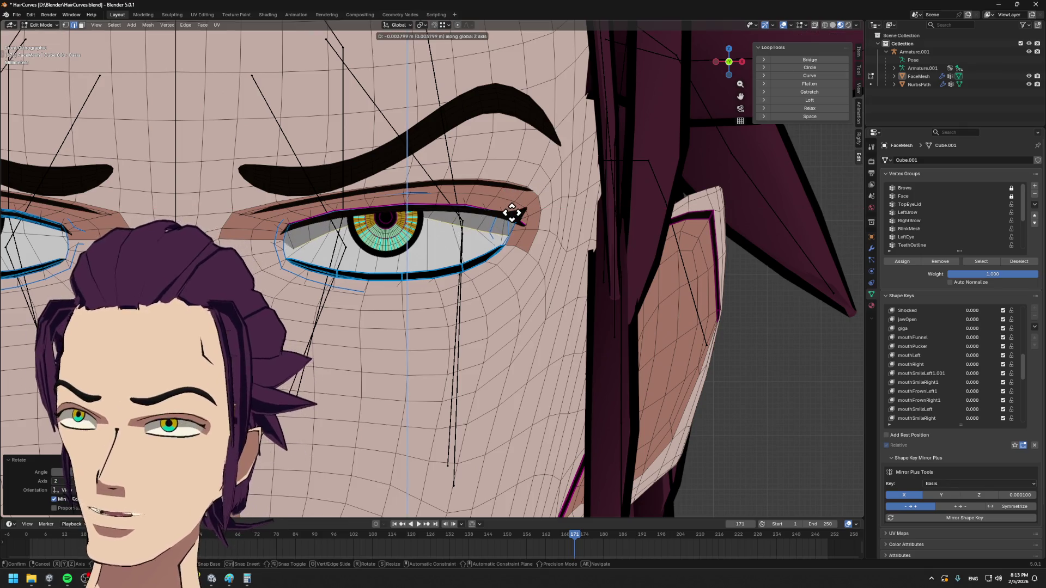
click(512, 210)
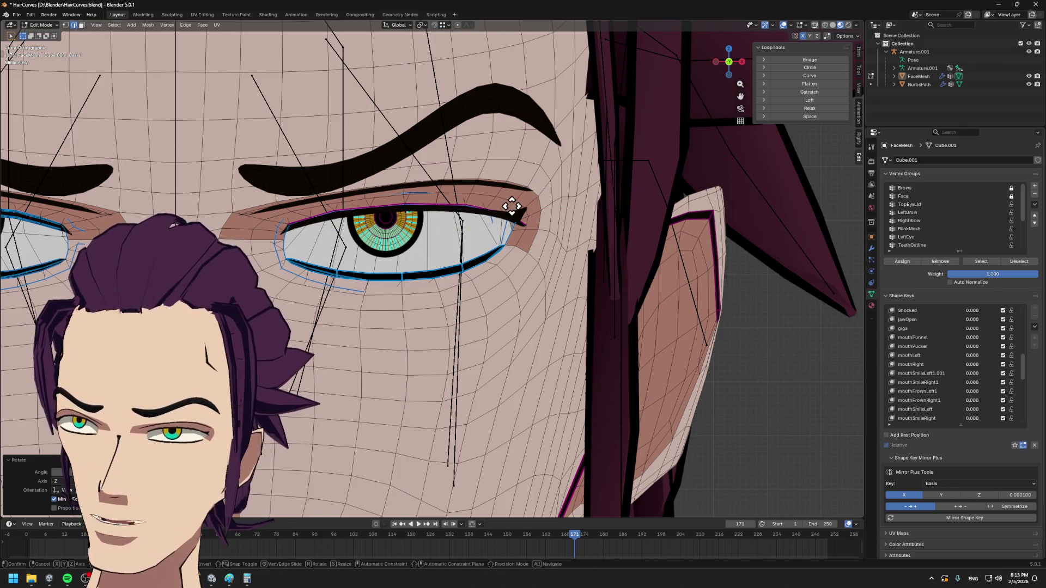
key(s)
key(z)
click(439, 199)
key(g)
key(z)
click(393, 216)
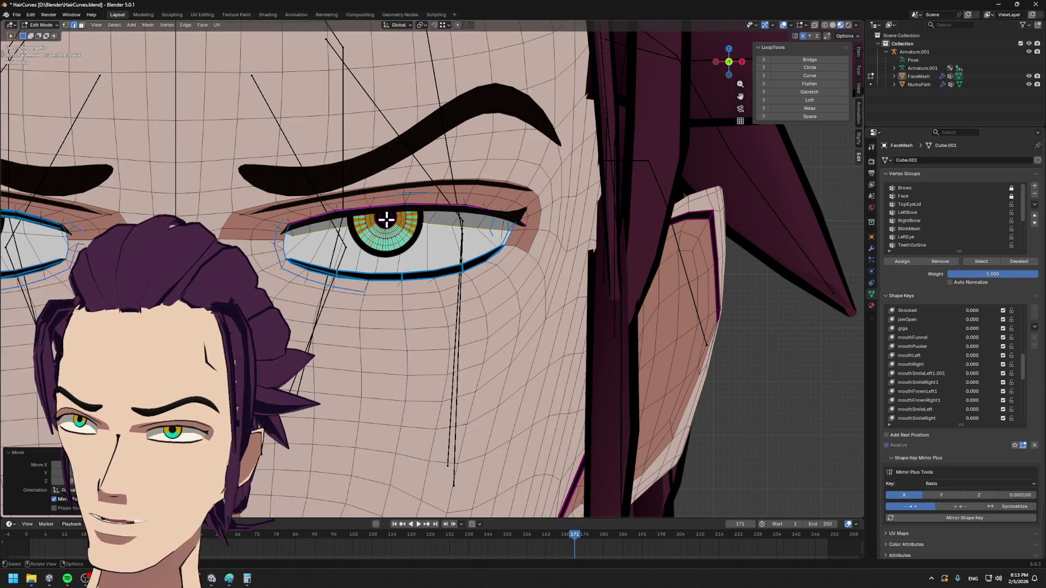
middle_drag(354, 231, 604, 156)
scroll(574, 207, up, 1)
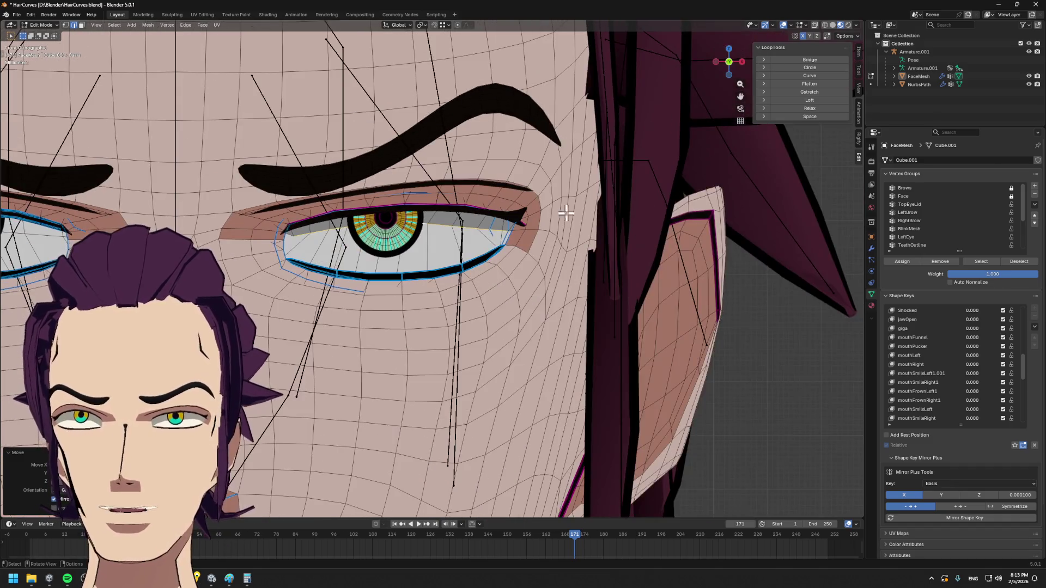
scroll(518, 232, up, 1)
mouse_move(518, 233)
middle_down()
mouse_move(337, 308)
mouse_move(368, 309)
middle_up()
- Select the strip of faces across the eye opening and delete them
mouse_move(599, 129)
middle_down()
mouse_move(522, 300)
mouse_move(372, 208)
mouse_move(416, 359)
mouse_move(311, 343)
mouse_move(507, 241)
middle_up()
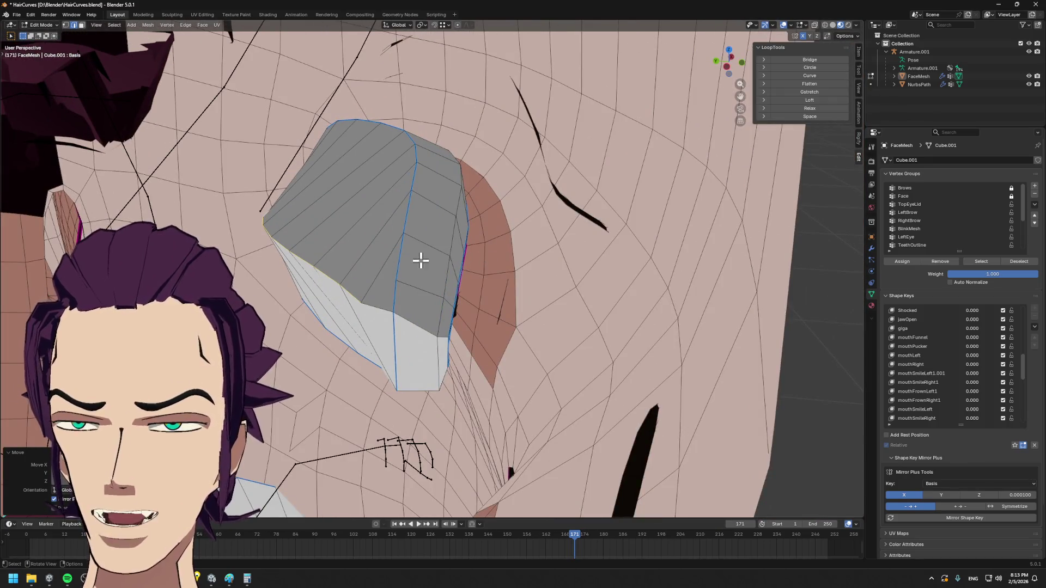
middle_drag(414, 263, 469, 271)
click(479, 329)
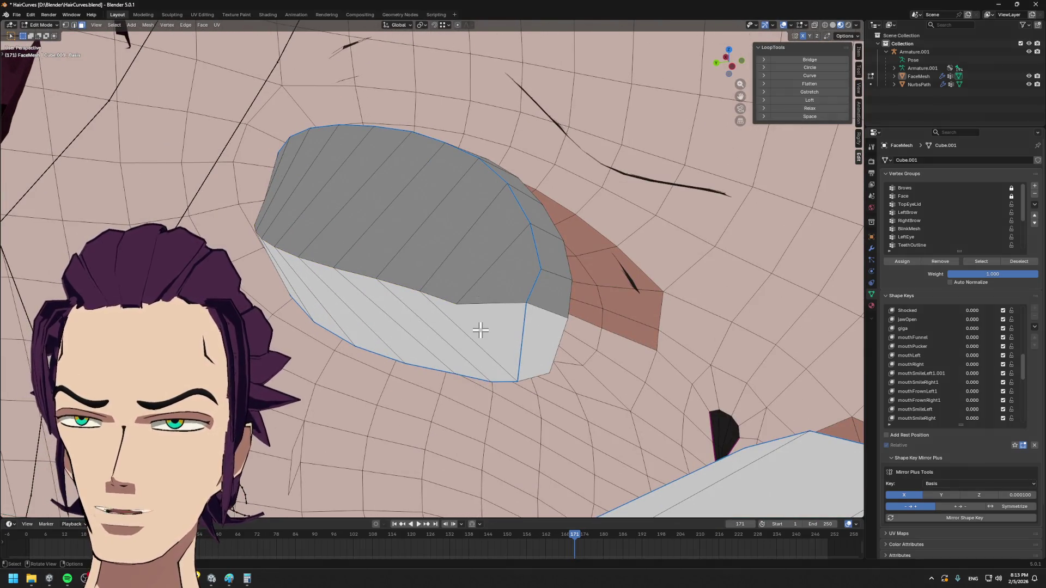
alt+click(458, 324)
middle_drag(458, 325, 304, 220)
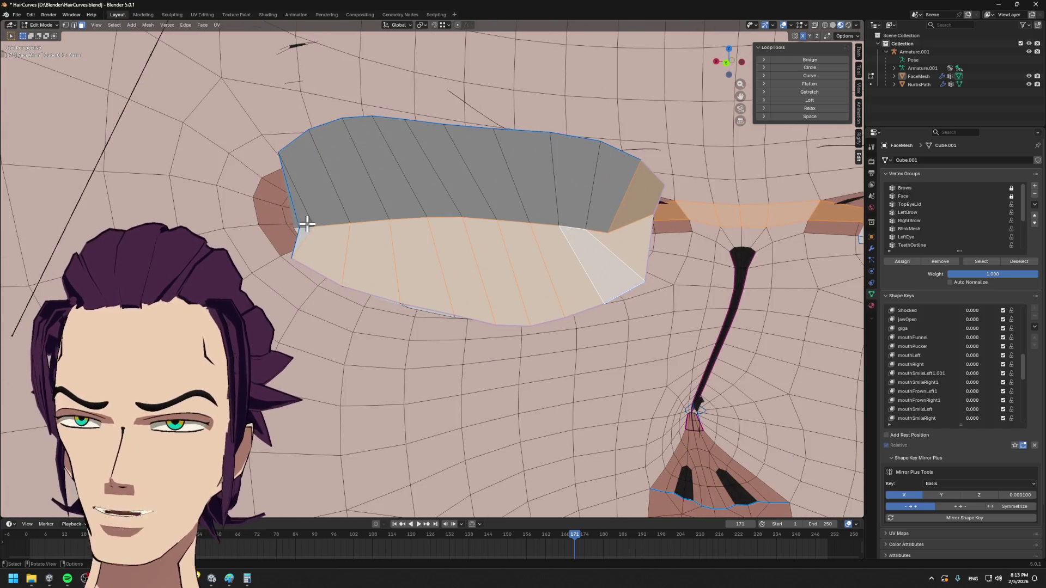
click(304, 235)
shift+click(429, 260)
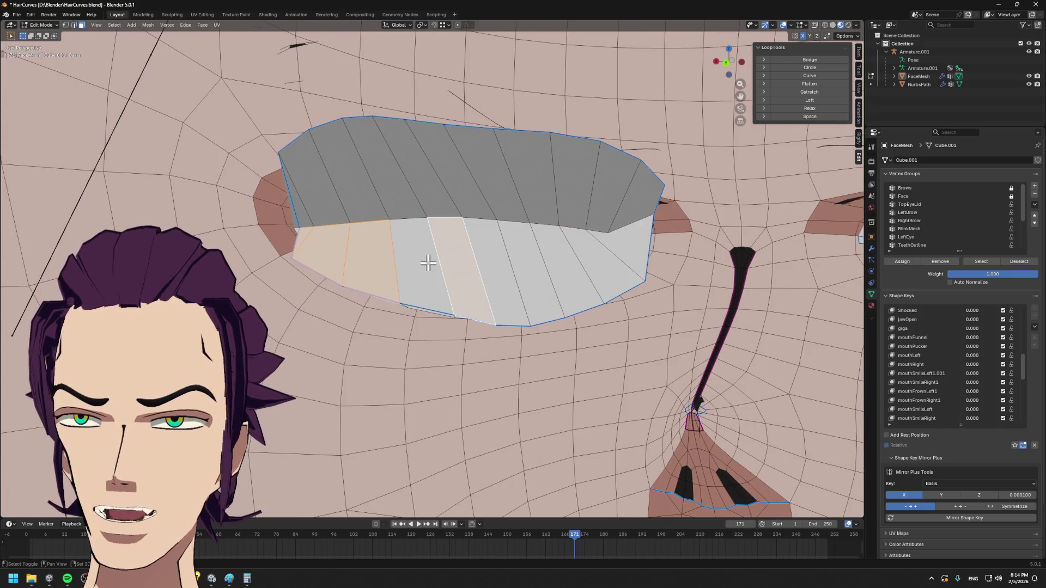
shift+click(490, 271)
shift+click(568, 267)
shift+click(602, 260)
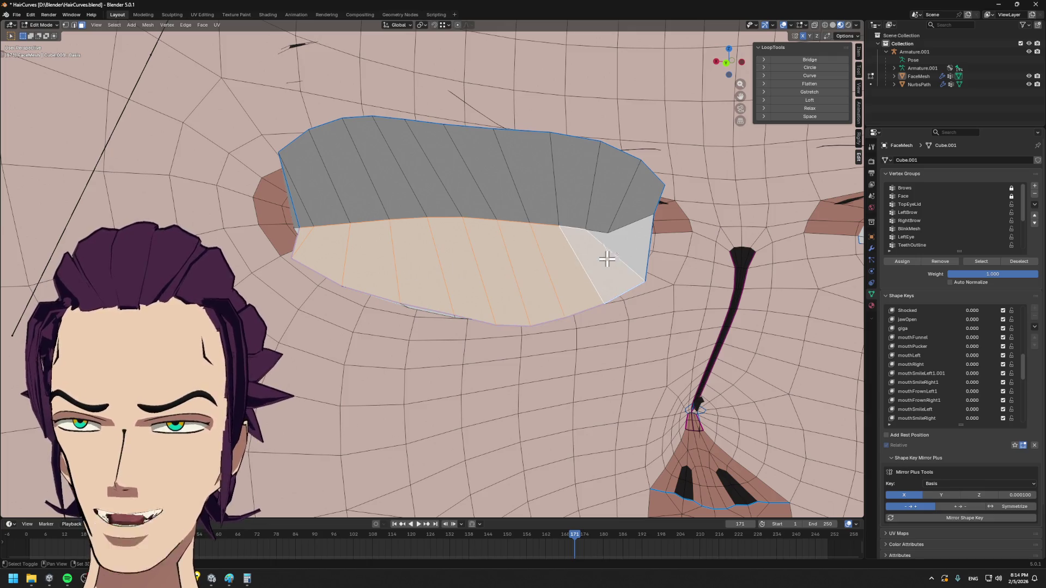
key(x)
click(625, 229)
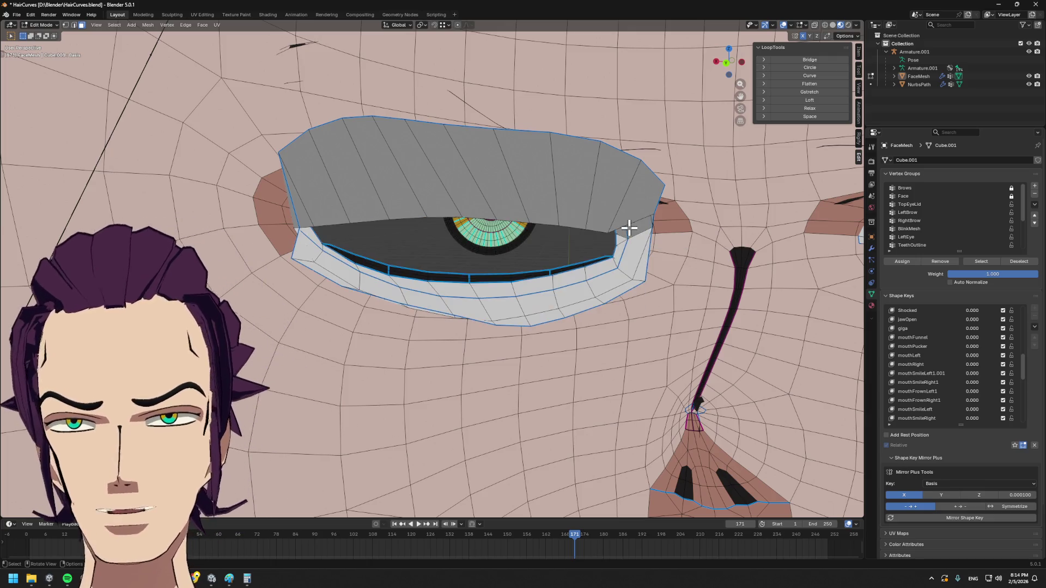
- Select the row of upper eyelid fill faces over the eye and delete them so the eye shows through
shift+click(634, 198)
shift+click(592, 194)
shift+click(542, 193)
shift+click(496, 188)
shift+click(449, 182)
shift+click(410, 178)
shift+click(368, 183)
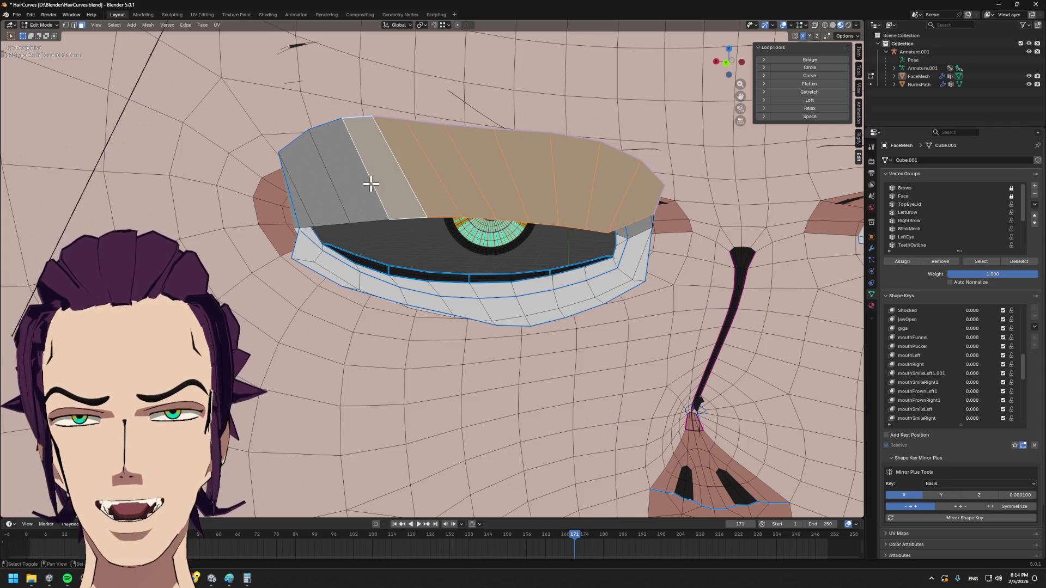
shift+click(334, 188)
shift+click(299, 201)
middle_drag(299, 205, 393, 250)
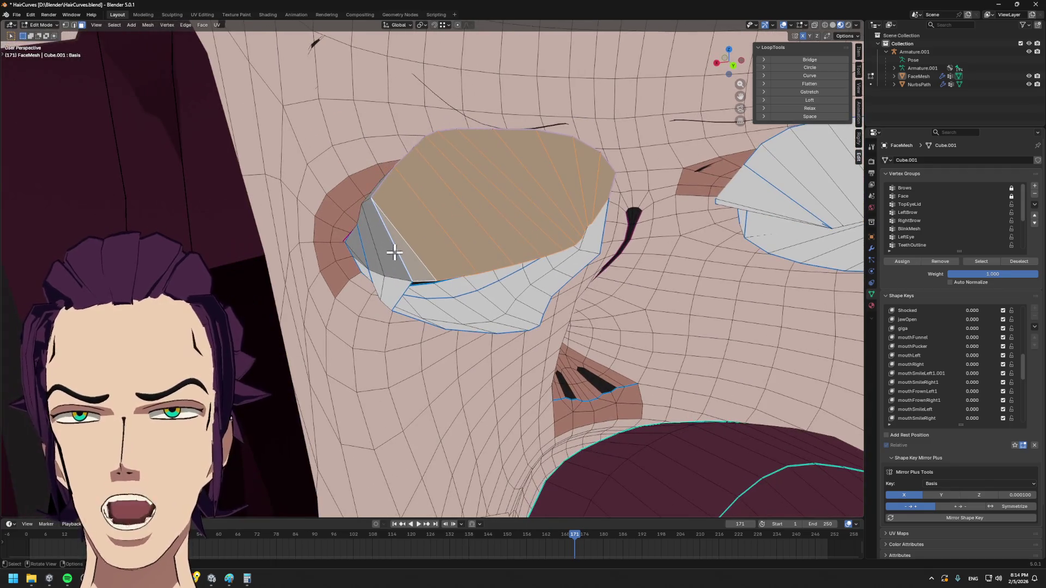
key(x)
click(448, 271)
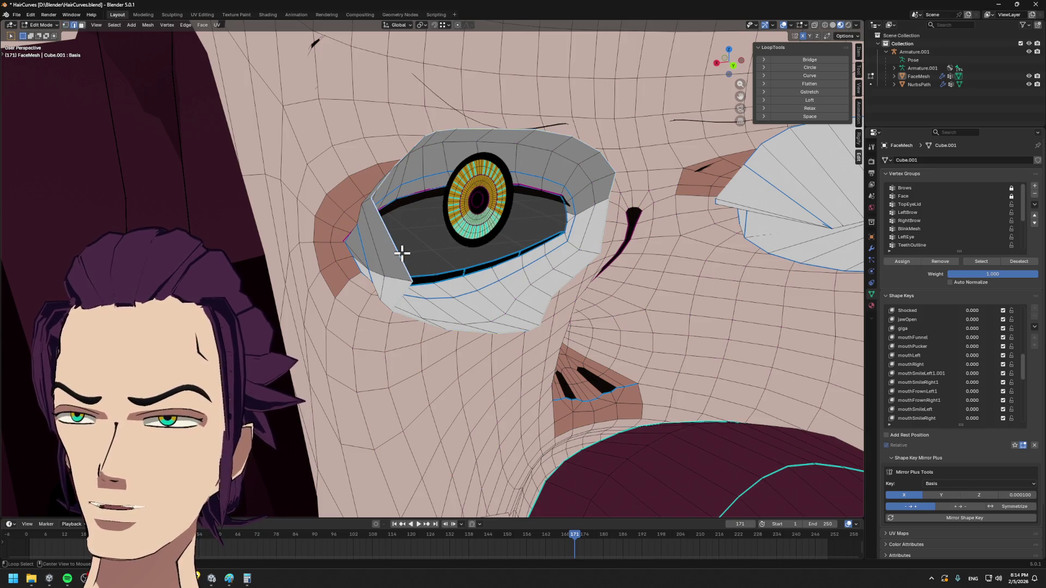
mouse_move(458, 259)
middle_down()
mouse_move(355, 245)
mouse_move(408, 245)
middle_up()
- Edge-slide successive eyelid edge loops to tighten the lid ring's shape
key(g)
key(g)
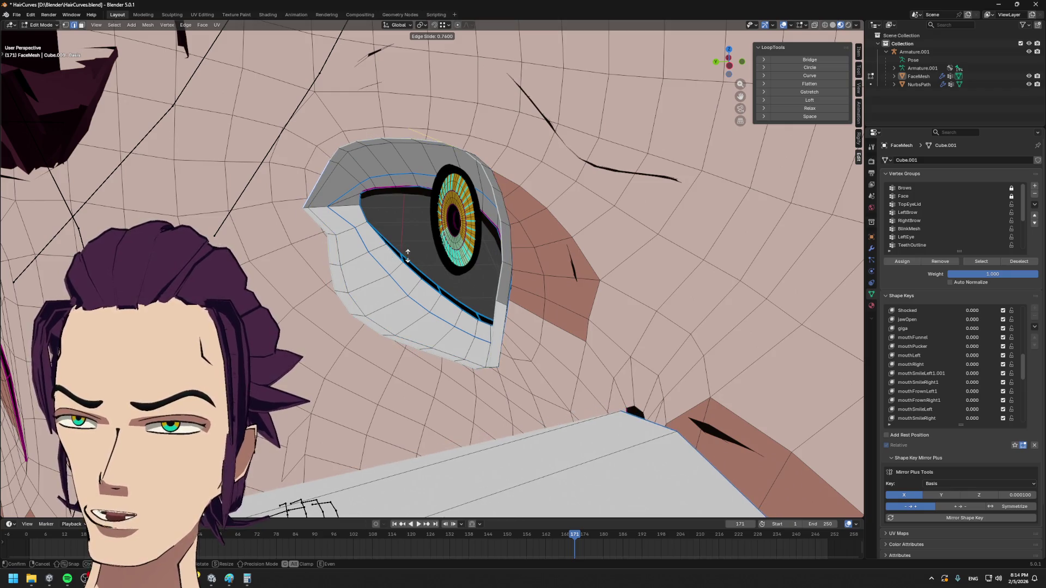
click(372, 278)
alt+click(357, 300)
key(g)
key(g)
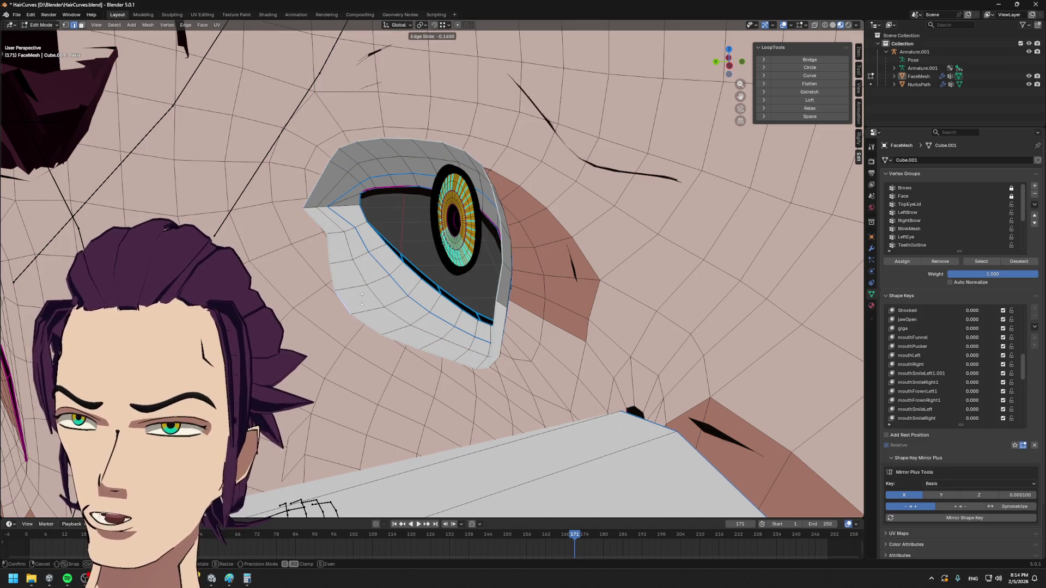
click(380, 293)
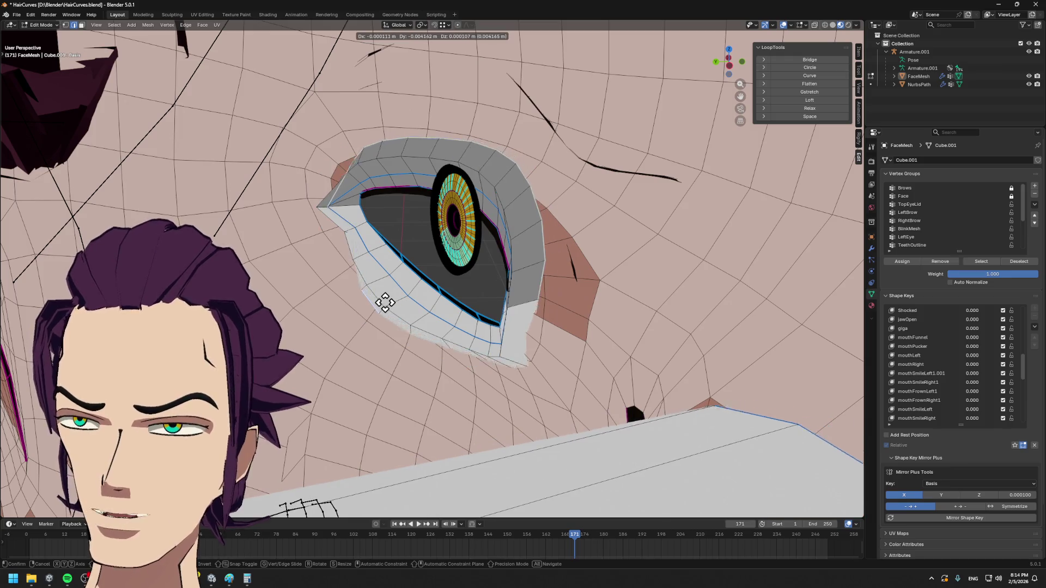
scroll(395, 302, up, 5)
key(g)
key(g)
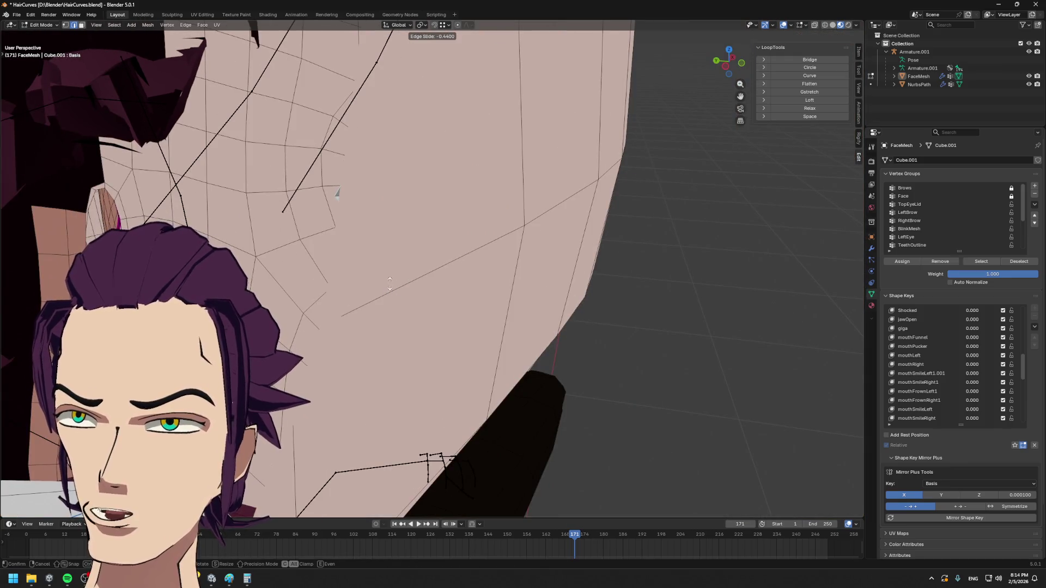
scroll(299, 260, down, 4)
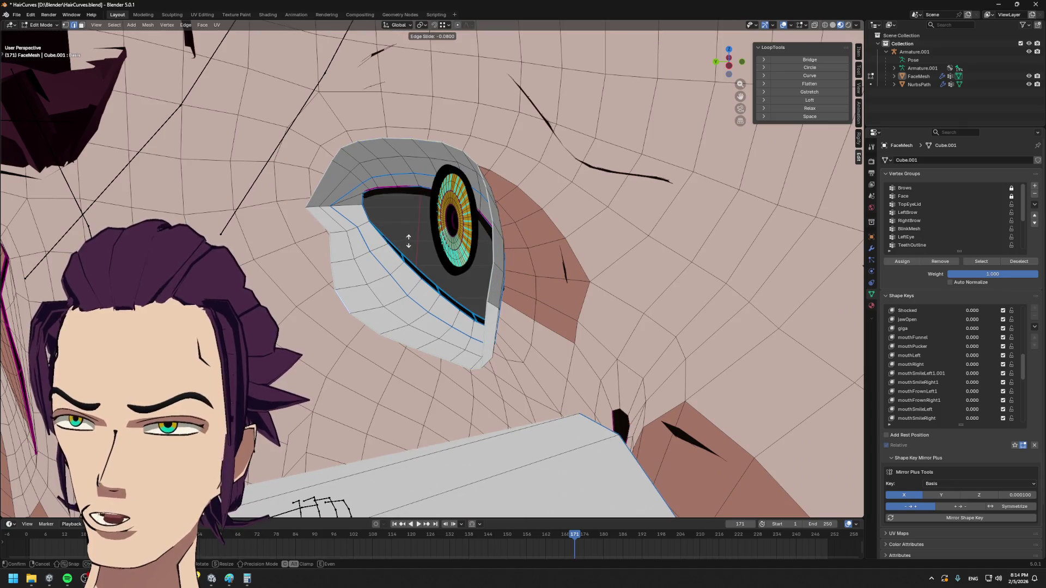
click(328, 255)
- Slide the lower-rim vertices along their edges and inspect the eye white from angled views
mouse_move(328, 256)
middle_down()
mouse_move(499, 243)
mouse_move(415, 247)
mouse_move(539, 223)
middle_up()
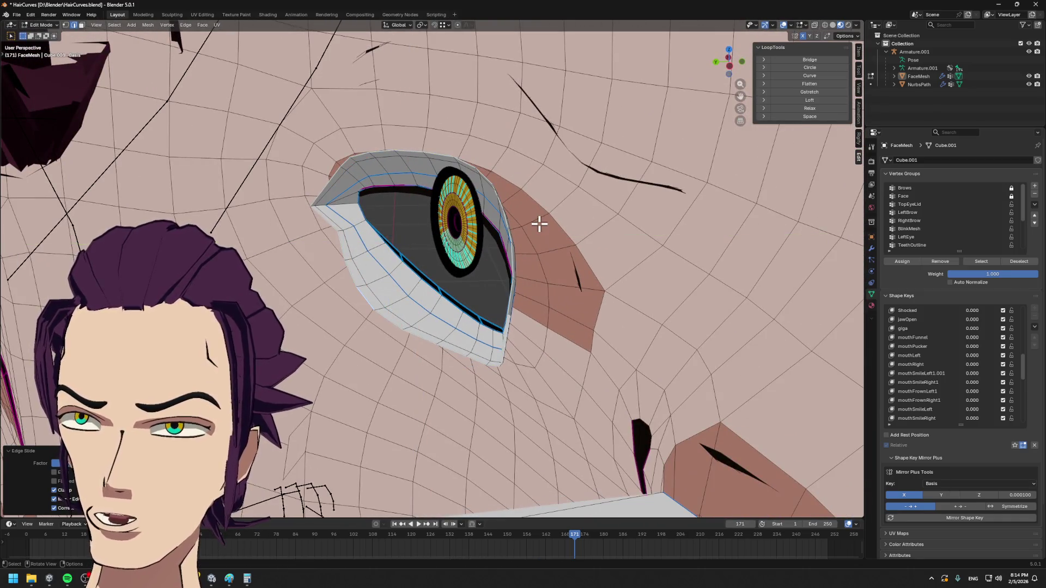
scroll(535, 222, up, 1)
key(g)
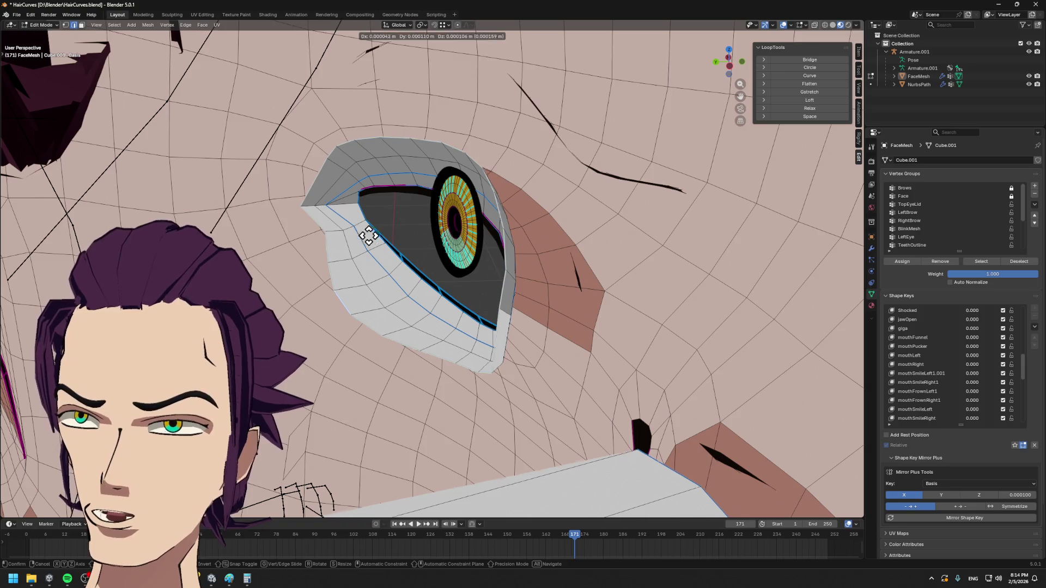
key(g)
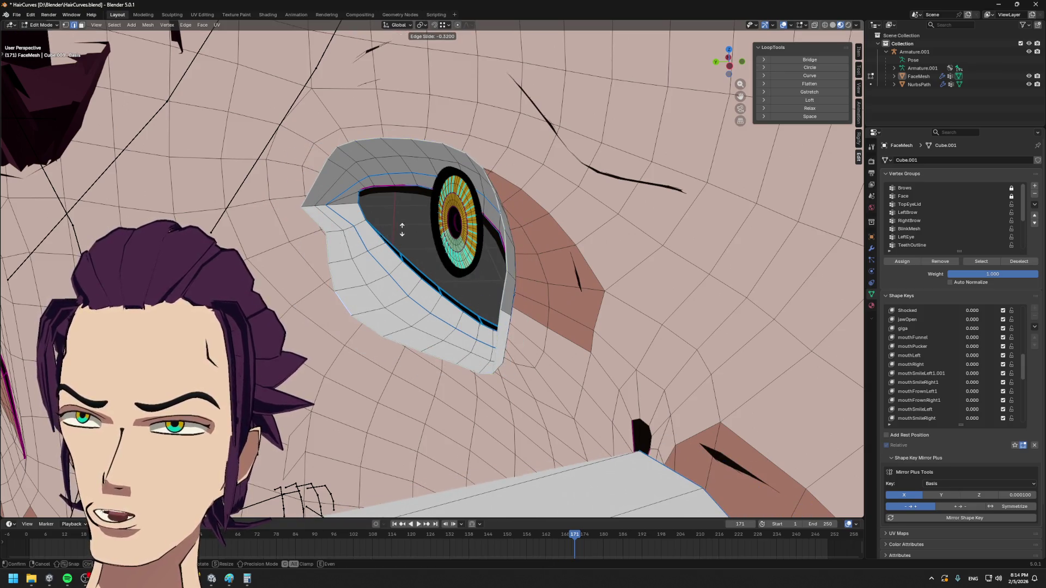
click(322, 245)
mouse_move(323, 245)
middle_down()
mouse_move(420, 231)
mouse_move(383, 222)
mouse_move(458, 164)
middle_up()
scroll(503, 130, up, 3)
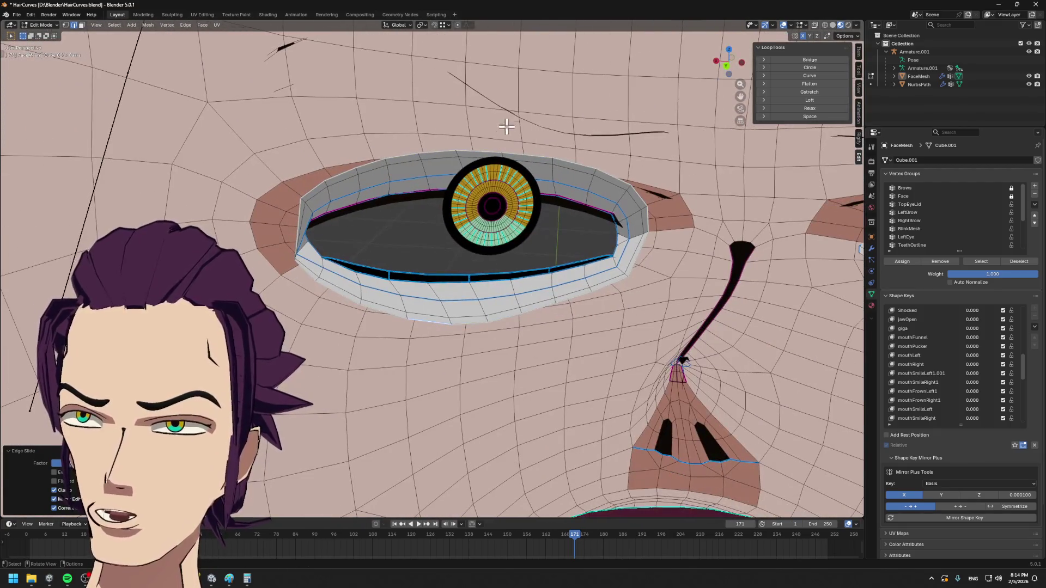
mouse_move(494, 133)
middle_down()
mouse_move(411, 140)
mouse_move(397, 243)
mouse_move(423, 245)
middle_up()
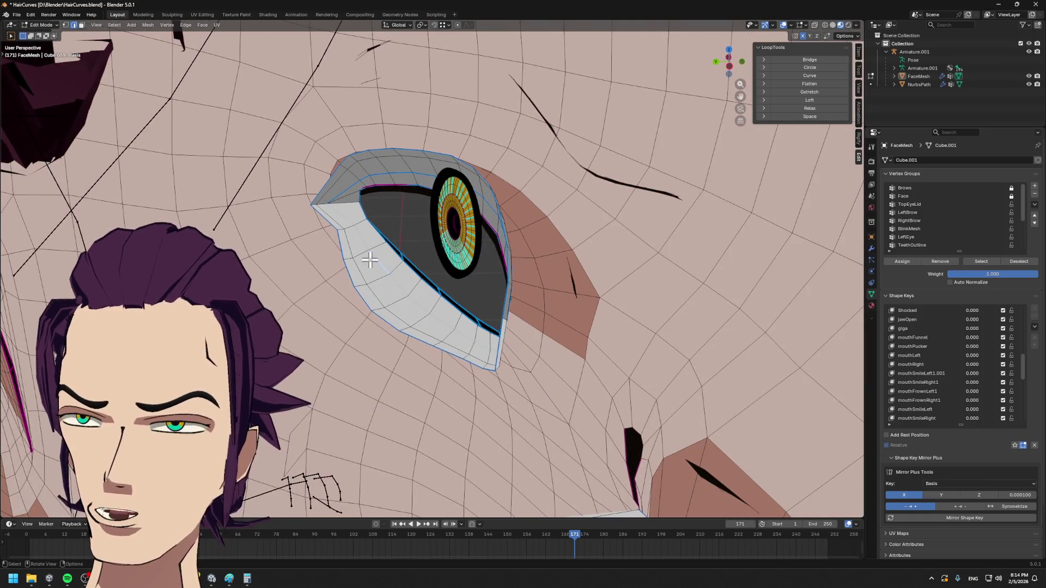
middle_drag(359, 302, 507, 185)
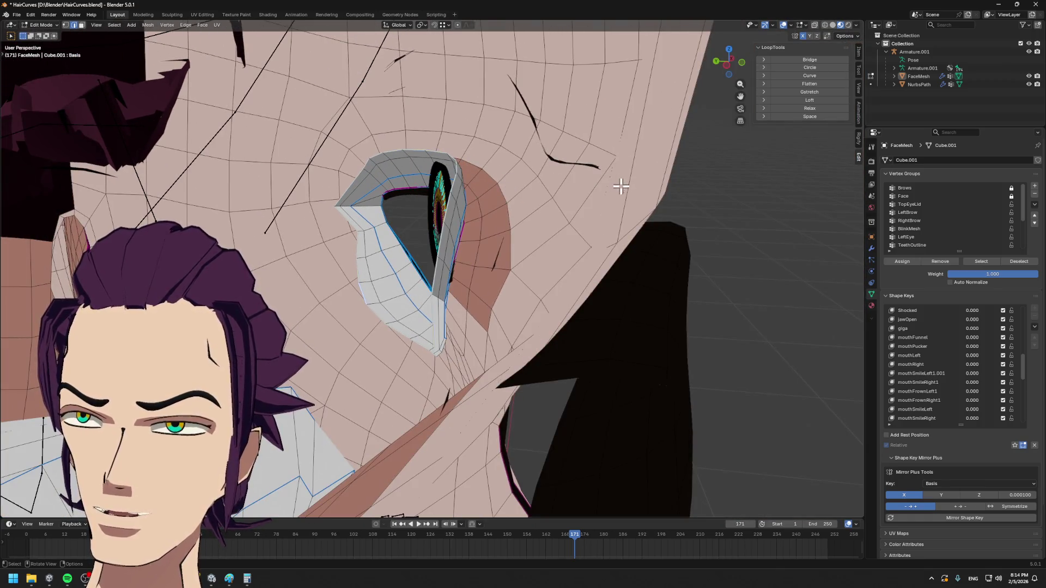
- Scale the eyelid loops along Y and flatten them along Z
key(s)
key(y)
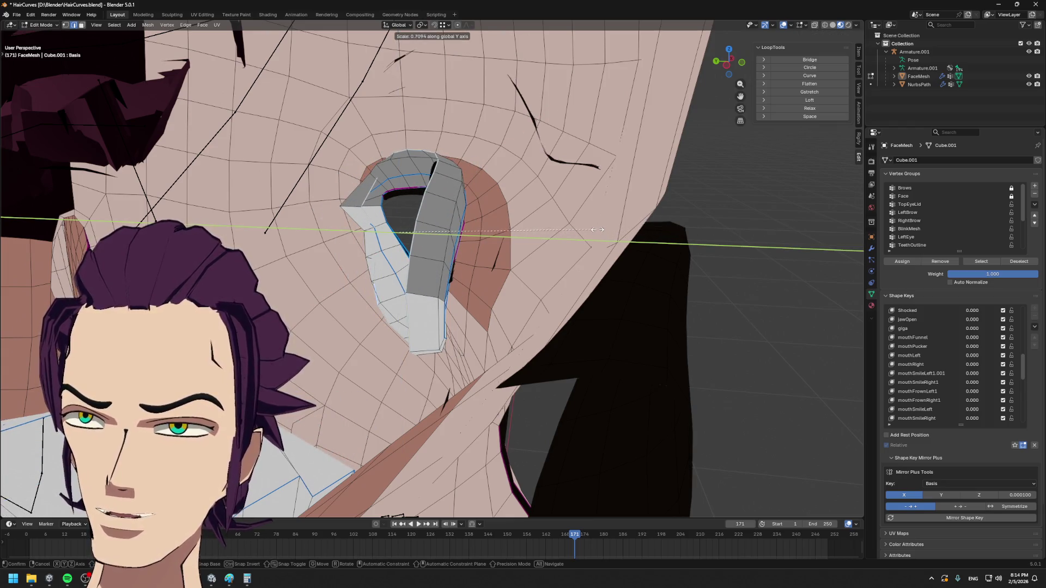
click(627, 229)
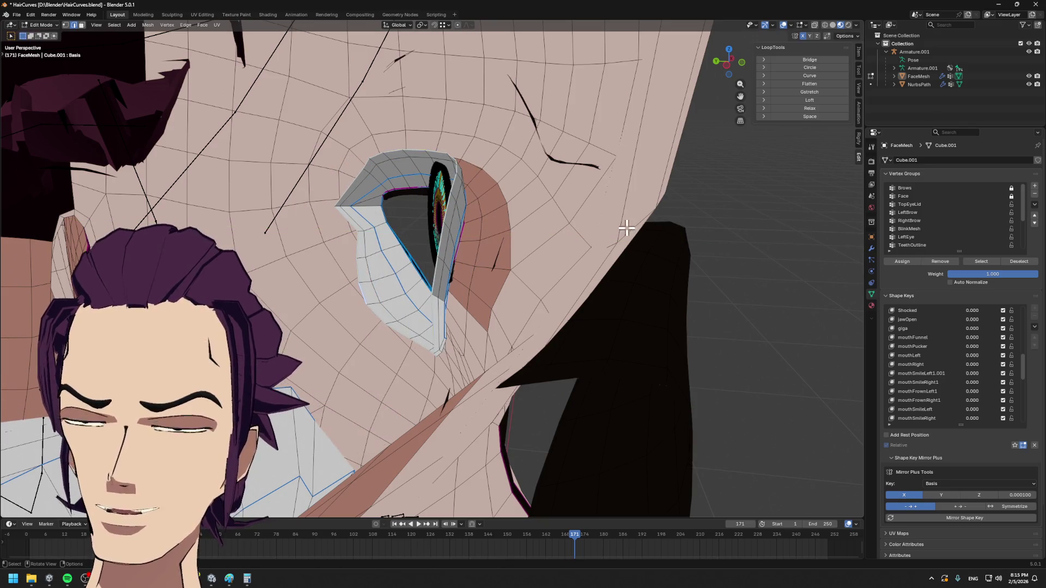
key(s)
key(y)
key(z)
click(416, 123)
key(s)
key(y)
key(Escape)
middle_drag(510, 158, 508, 181)
- Shift eyelid vertices in depth along the Y axis toward the eye
key(1)
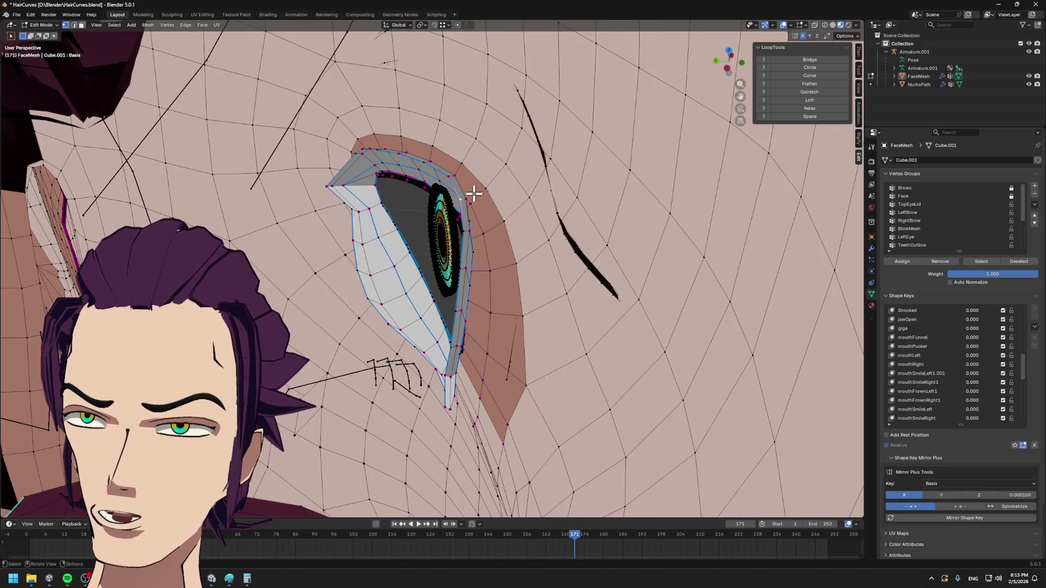
key(g)
key(y)
click(459, 196)
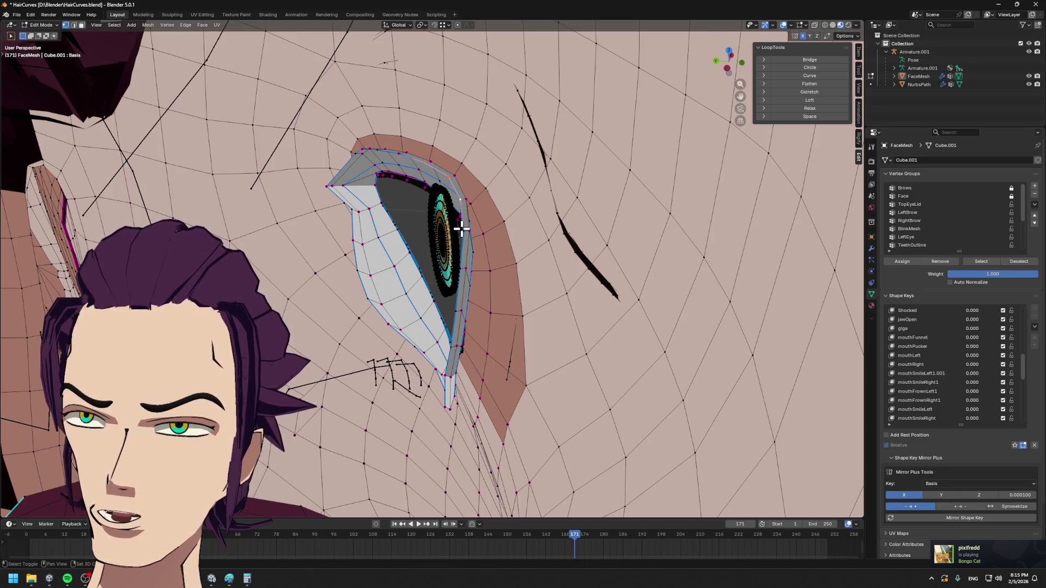
key(g)
key(y)
click(405, 163)
key(g)
key(y)
click(392, 155)
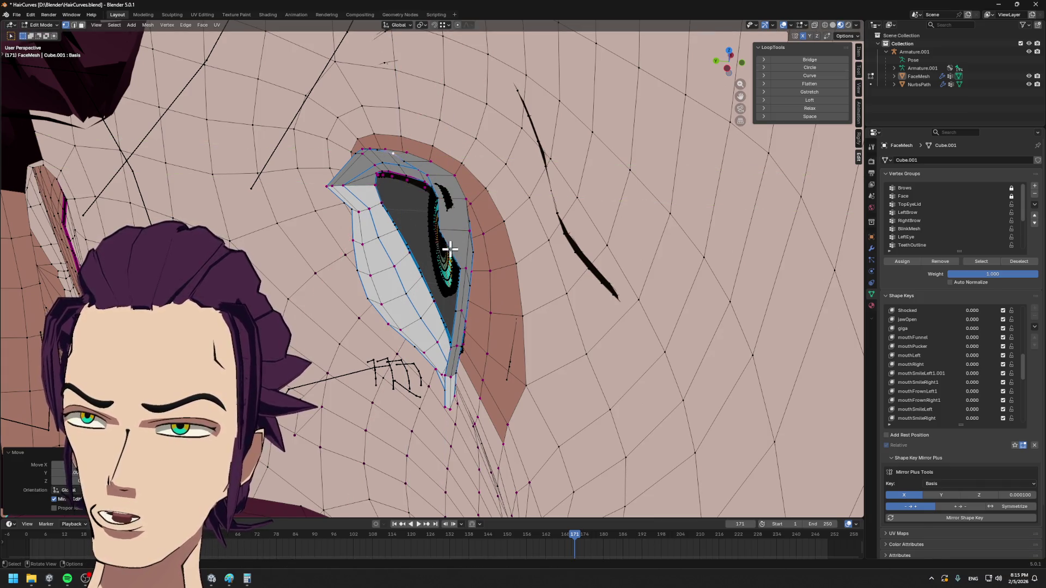
- Nudge the remaining lid vertices along Y so the ring sits snugly over the eye
key(g)
key(y)
click(448, 273)
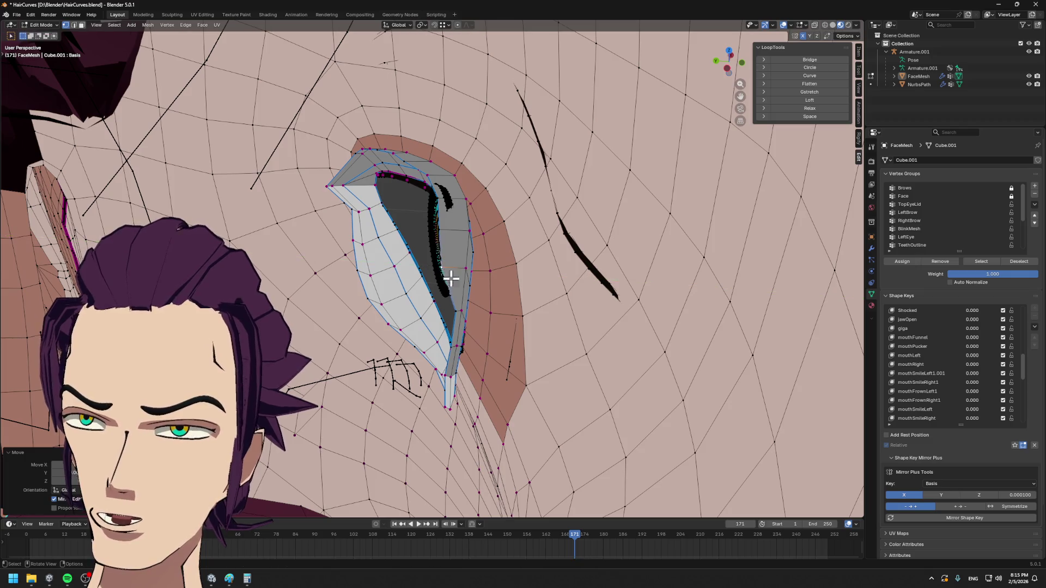
key(g)
key(y)
click(456, 313)
key(g)
key(y)
- Finish the last Y move and check the eye in the shaded Object Mode view
click(463, 350)
middle_drag(463, 350, 444, 325)
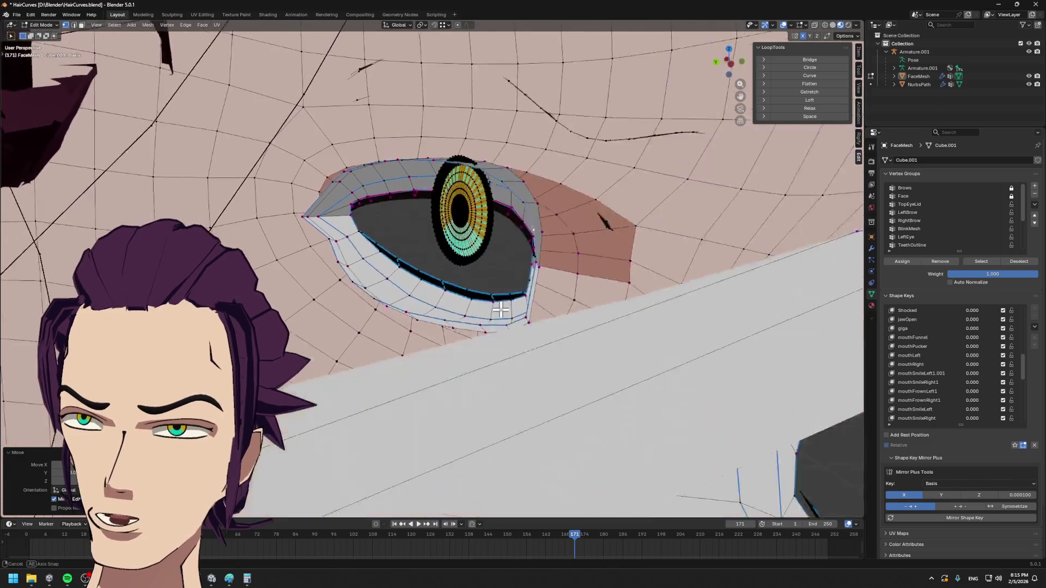
key(Tab)
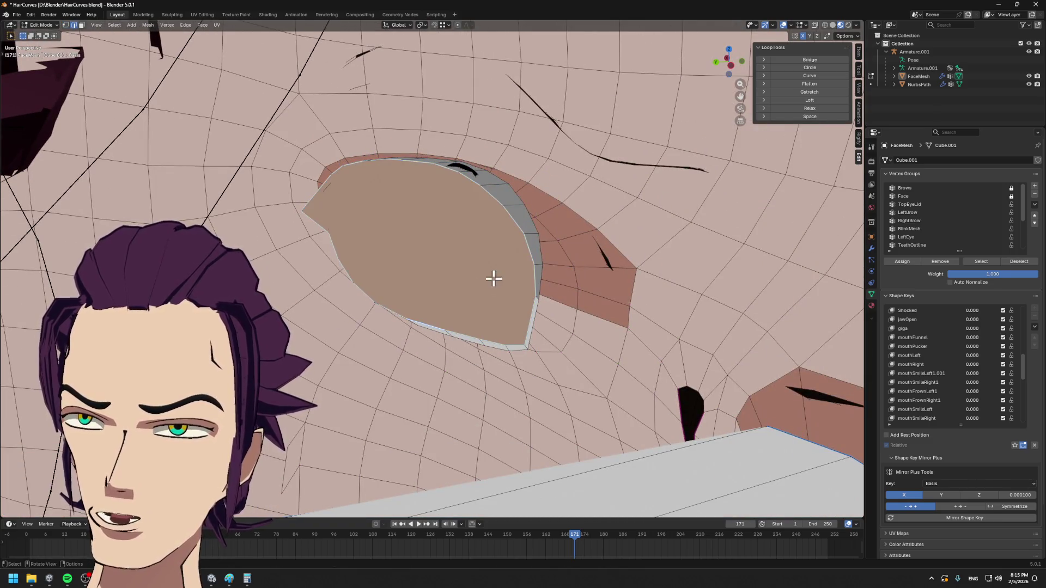
middle_drag(493, 278, 480, 300)
scroll(483, 303, down, 3)
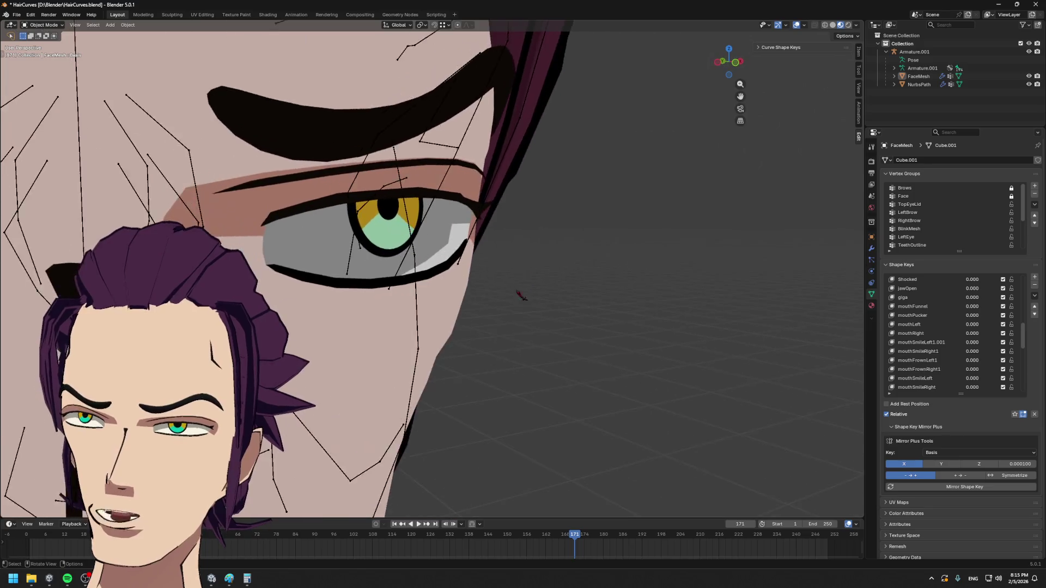
scroll(484, 304, up, 4)
key(Tab)
scroll(476, 286, up, 3)
- Unhide the eye geometry and grid-fill the eyelid opening with faces
key(Tab)
key(Tab)
key(alt+h)
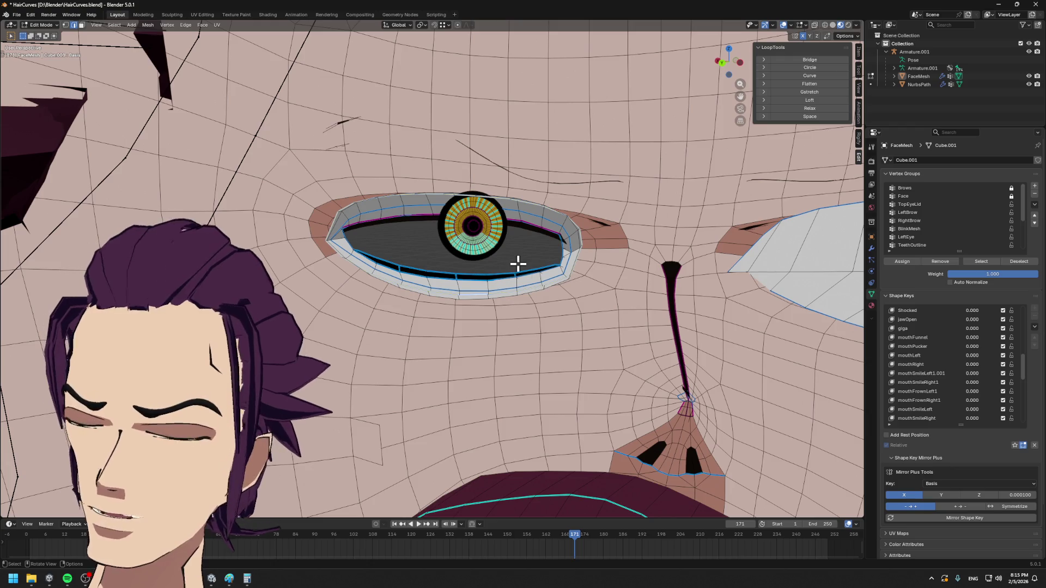
key(F3)
click(576, 279)
scroll(576, 280, up, 2)
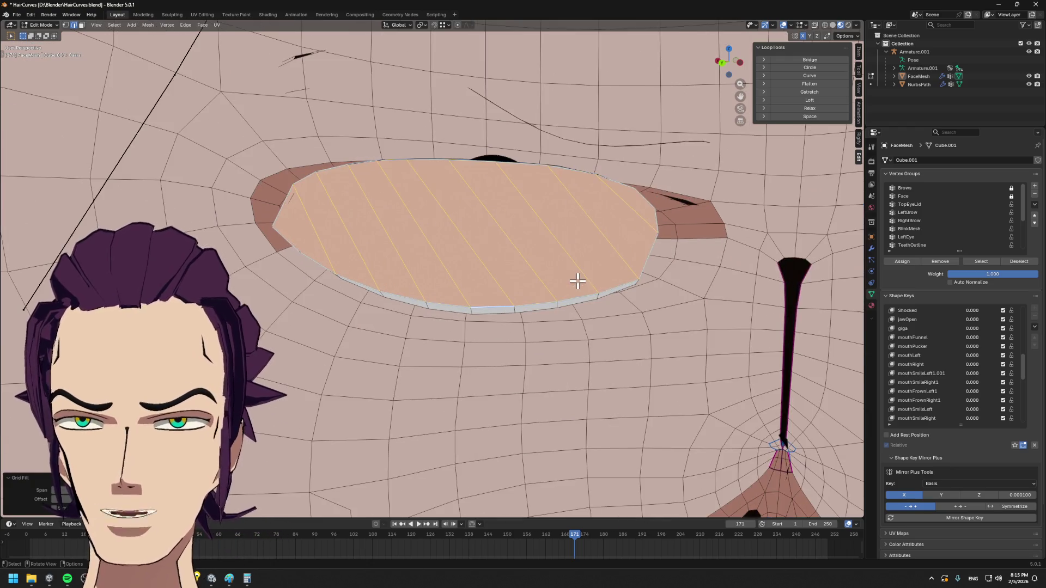
- Adjust the grid fill's line rotation toward horizontal, check it, then undo the fill
drag(72, 496, 90, 498)
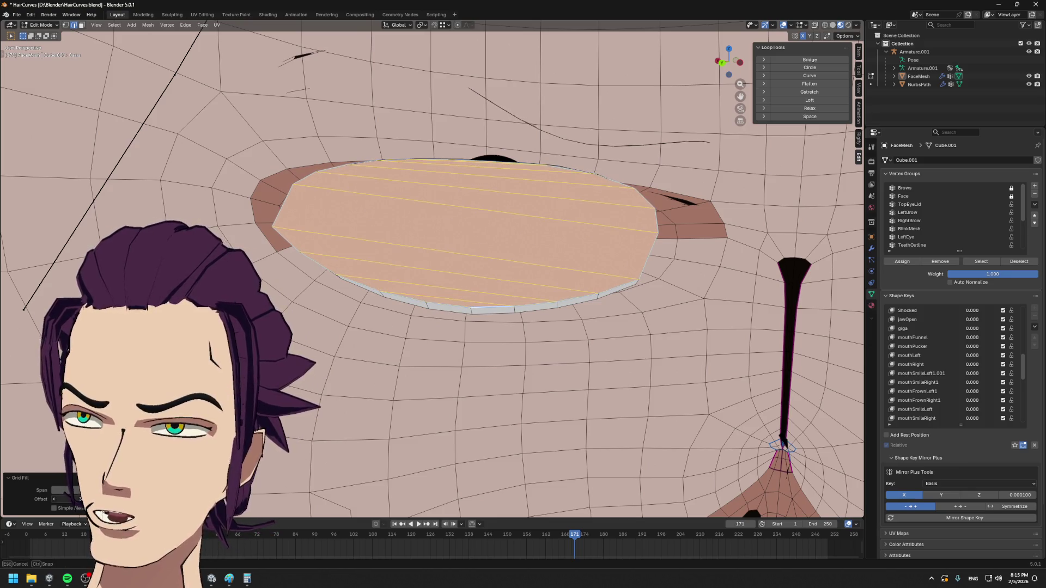
drag(90, 498, 91, 498)
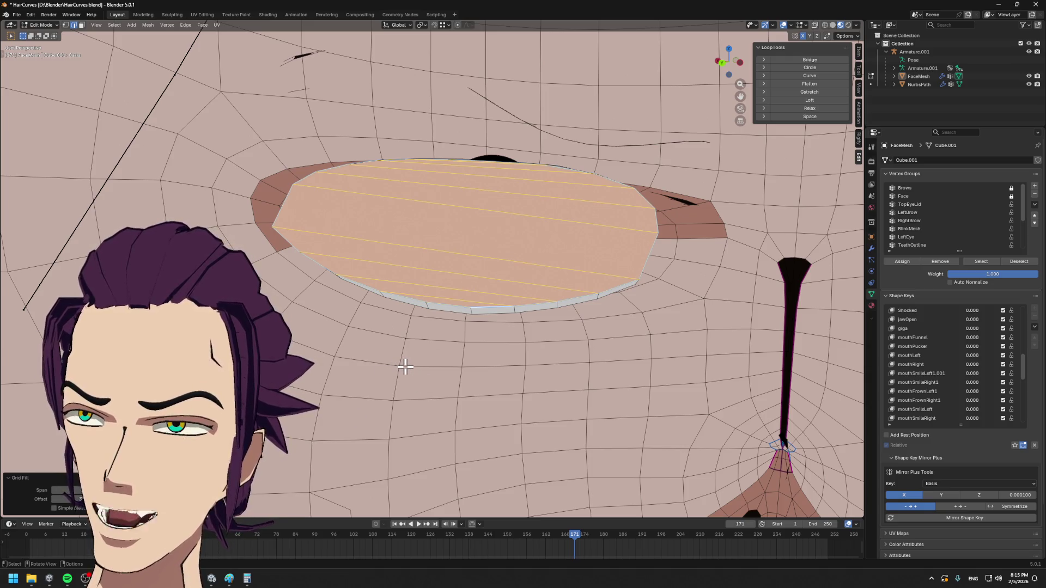
key(Tab)
key(Tab)
key(Tab)
key(Tab)
key(ctrl+z)
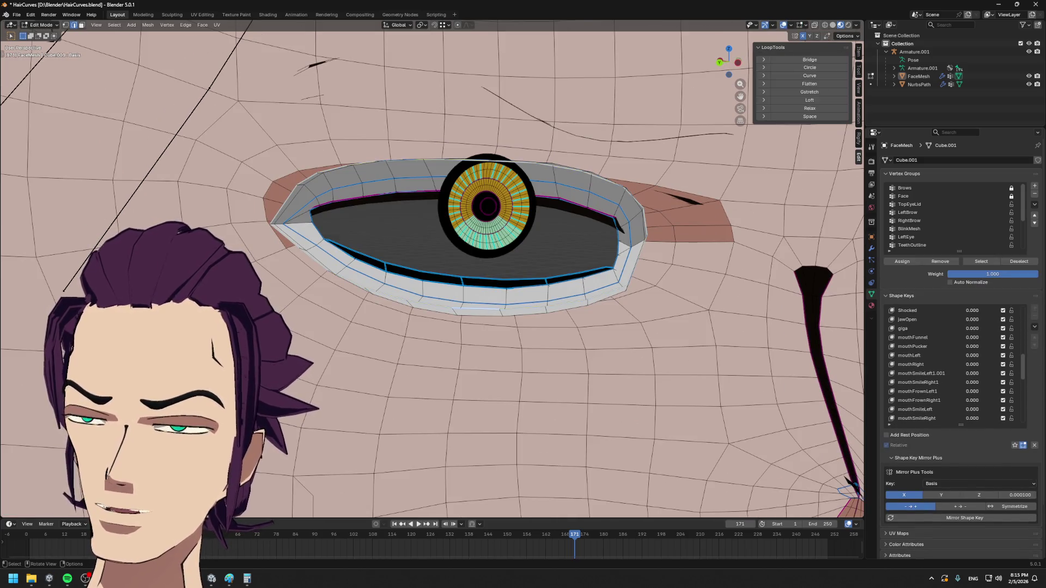
scroll(457, 229, up, 3)
scroll(359, 398, down, 3)
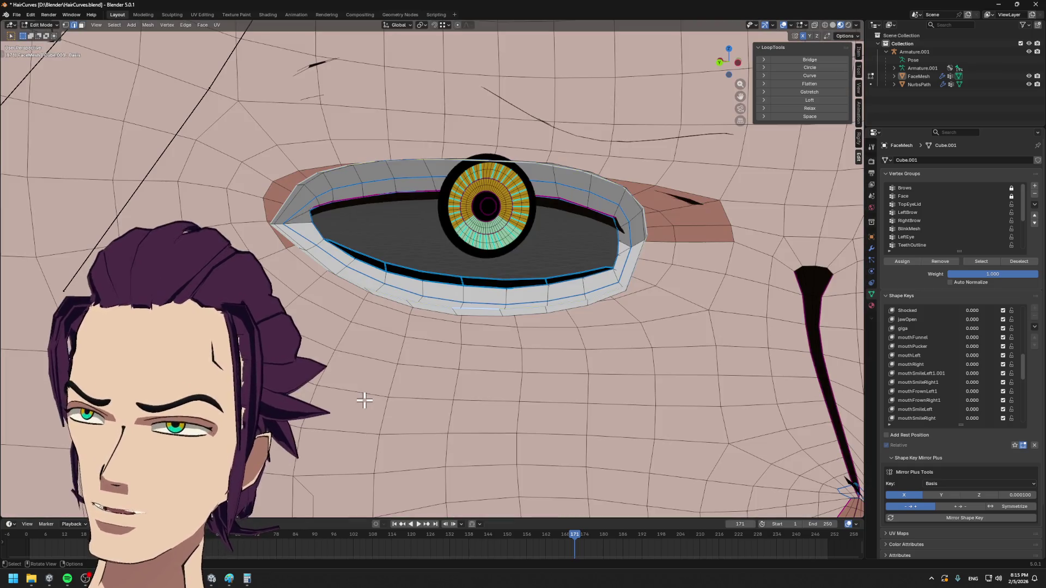
- Re-run Grid Fill on the eye hole and inspect the parallel strips of new faces
key(F3)
key(Return)
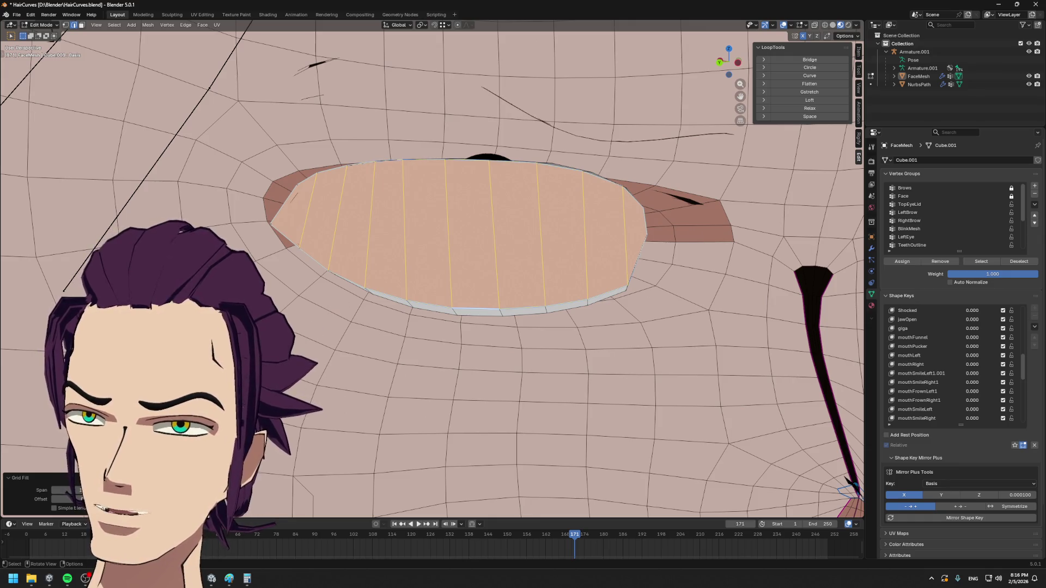
middle_drag(373, 315, 401, 302)
middle_drag(368, 293, 424, 268)
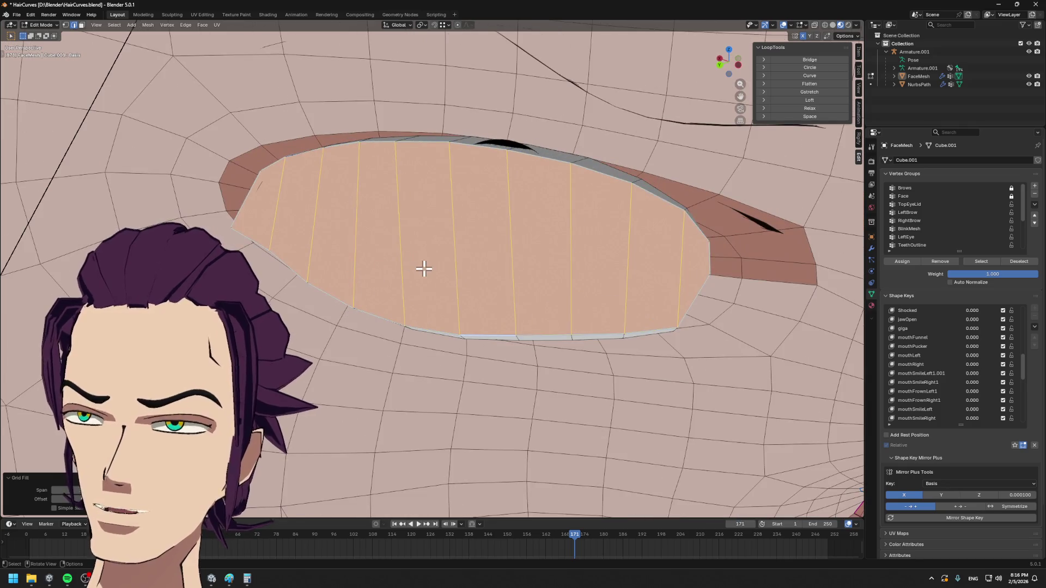
- Knife-cut a horizontal edge across the eye fill from corner to corner
alt+click(708, 274)
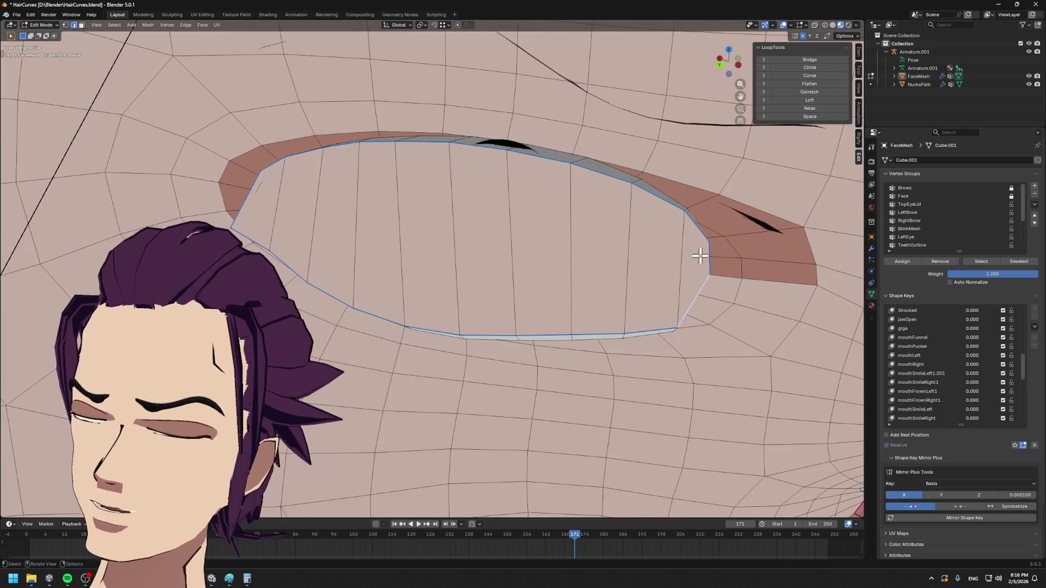
key(k)
click(709, 273)
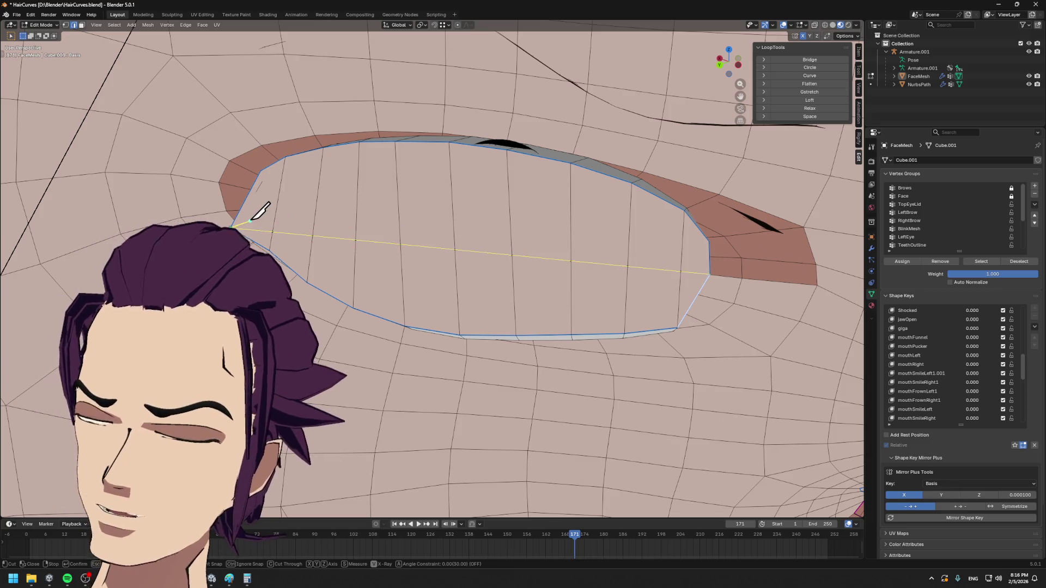
key(Return)
mouse_move(327, 233)
middle_down()
mouse_move(401, 234)
mouse_move(486, 296)
middle_up()
key(Tab)
key(Tab)
- Select just the connected eye fill faces and frame them from the front
key(l)
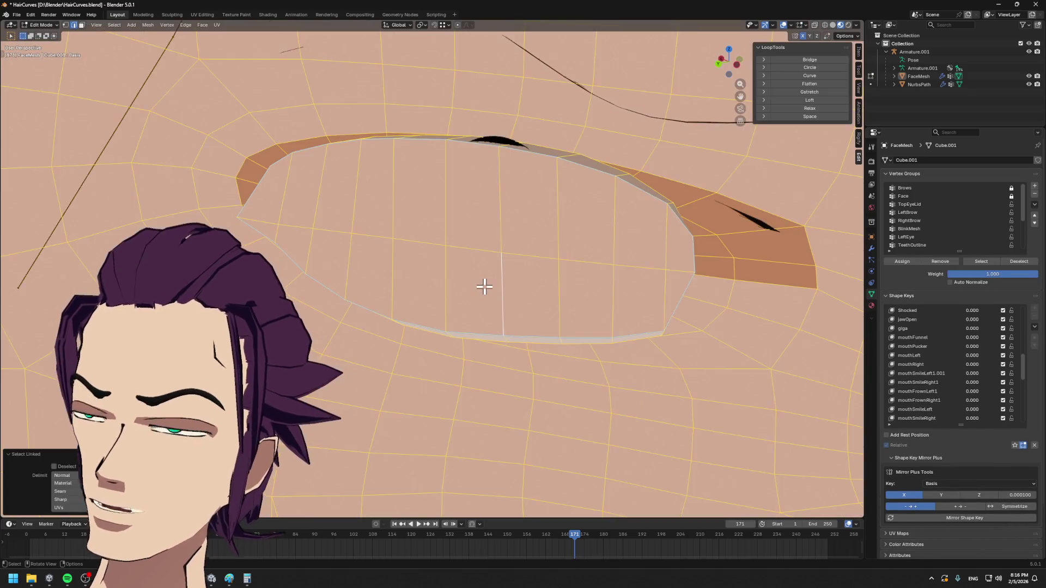
key(alt+a)
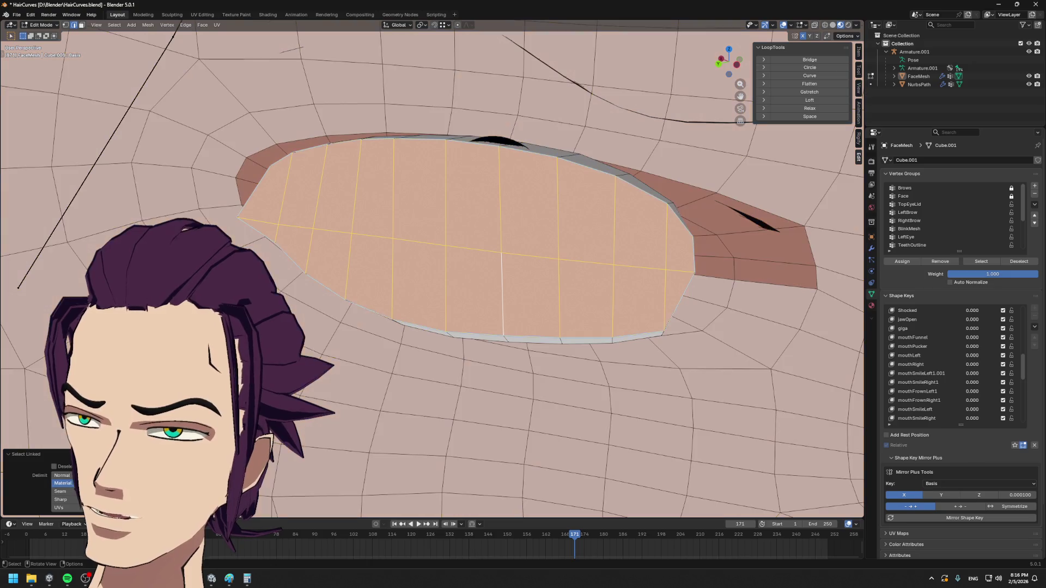
key(l)
mouse_move(455, 297)
middle_down()
mouse_move(525, 278)
mouse_move(820, 316)
mouse_move(825, 298)
middle_up()
mouse_move(812, 208)
middle_down()
mouse_move(838, 247)
mouse_move(761, 229)
middle_up()
scroll(678, 234, up, 1)
scroll(632, 236, up, 2)
scroll(630, 218, up, 1)
scroll(636, 226, up, 1)
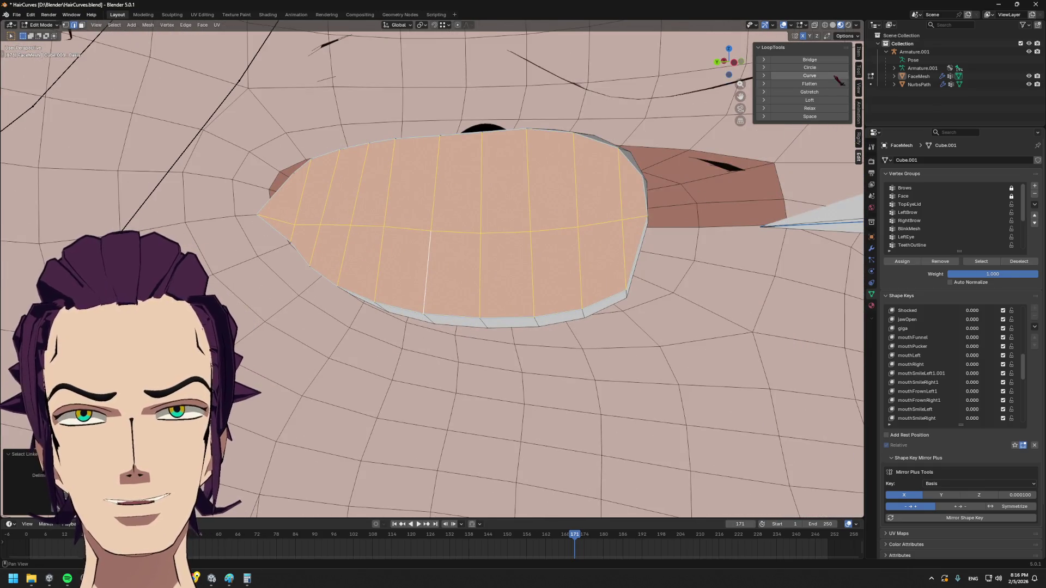
- Relax the eye fill twice with LoopTools, then reselect the faces inside the eye loop
click(832, 111)
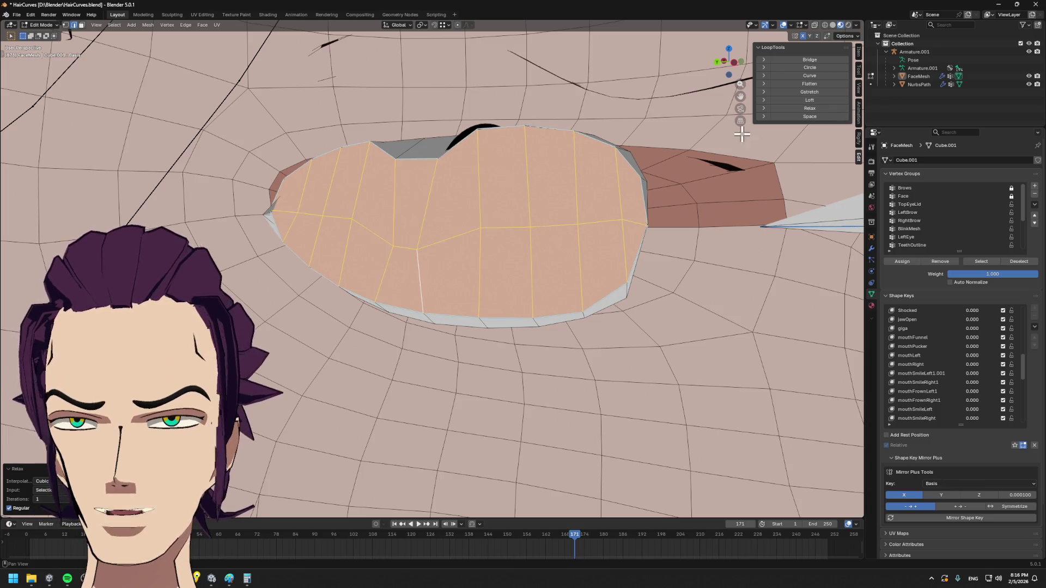
middle_drag(542, 181, 572, 187)
click(825, 112)
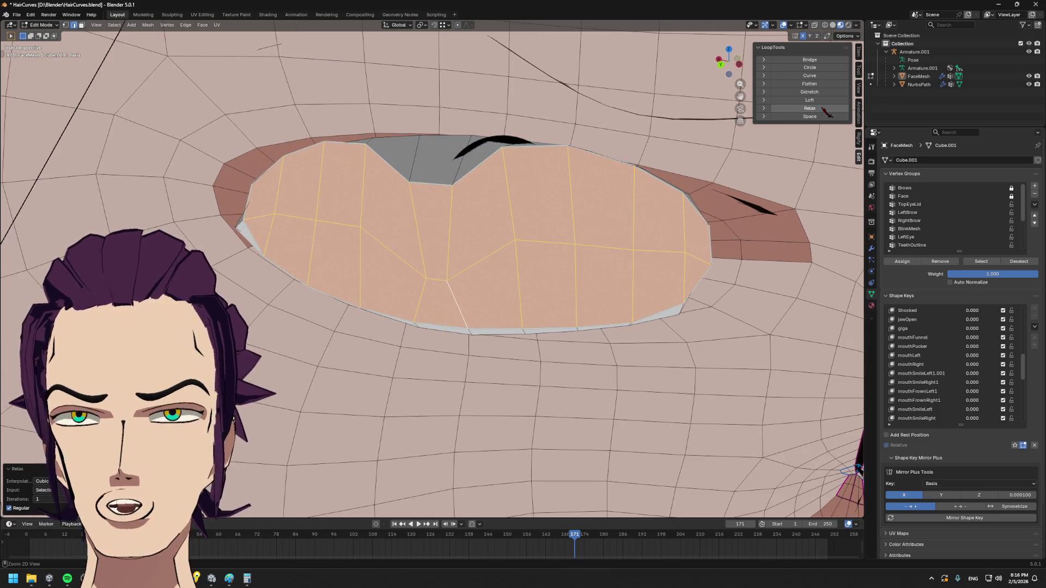
key(alt+a)
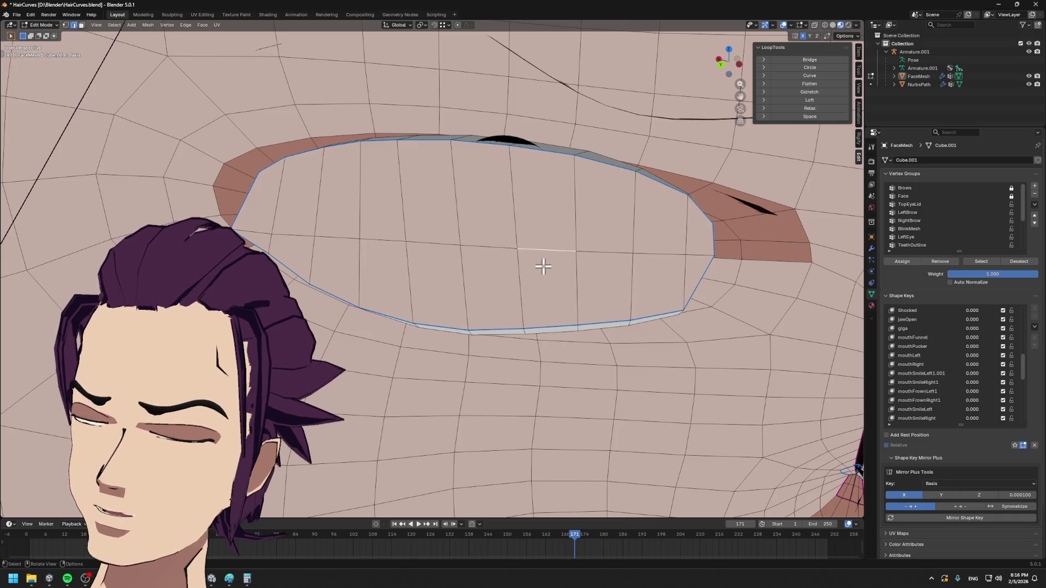
key(ctrl+l)
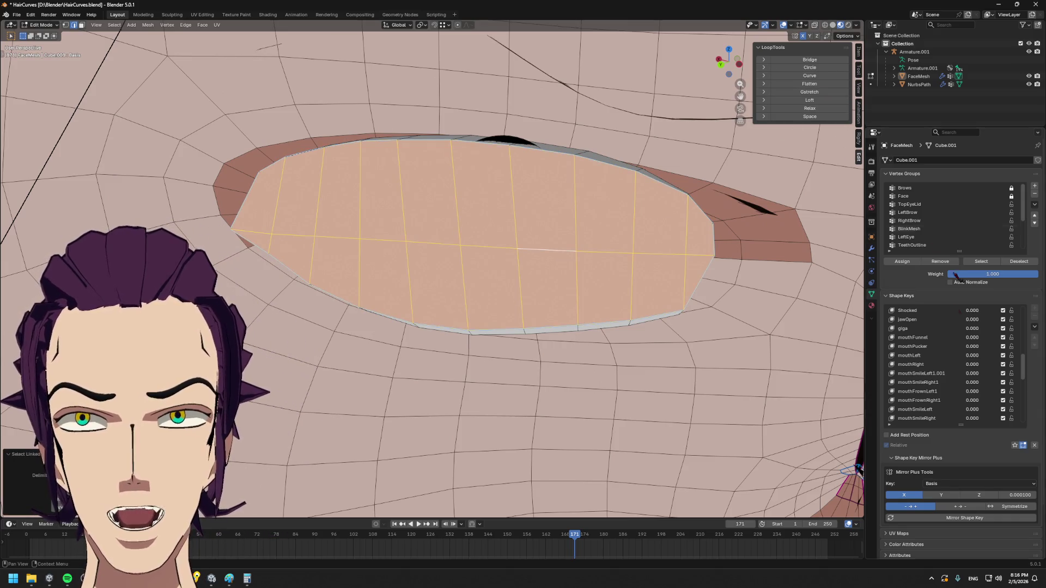
- Assign the EyeShadow.001 material to the selected eye fill faces
click(871, 306)
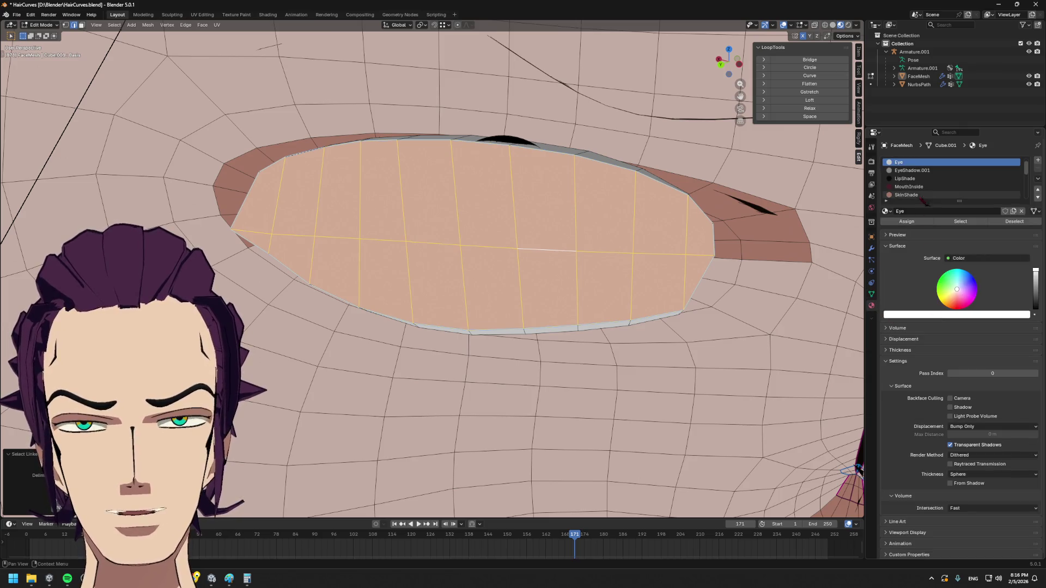
click(915, 169)
click(906, 222)
middle_drag(717, 259, 674, 262)
key(alt+a)
mouse_move(465, 248)
middle_down()
mouse_move(421, 254)
mouse_move(499, 236)
middle_up()
- Select the lower row of eye faces out to the corner and assign the white Eye material
shift+click(501, 236)
shift+click(445, 243)
shift+click(399, 249)
shift+click(328, 256)
shift+click(278, 250)
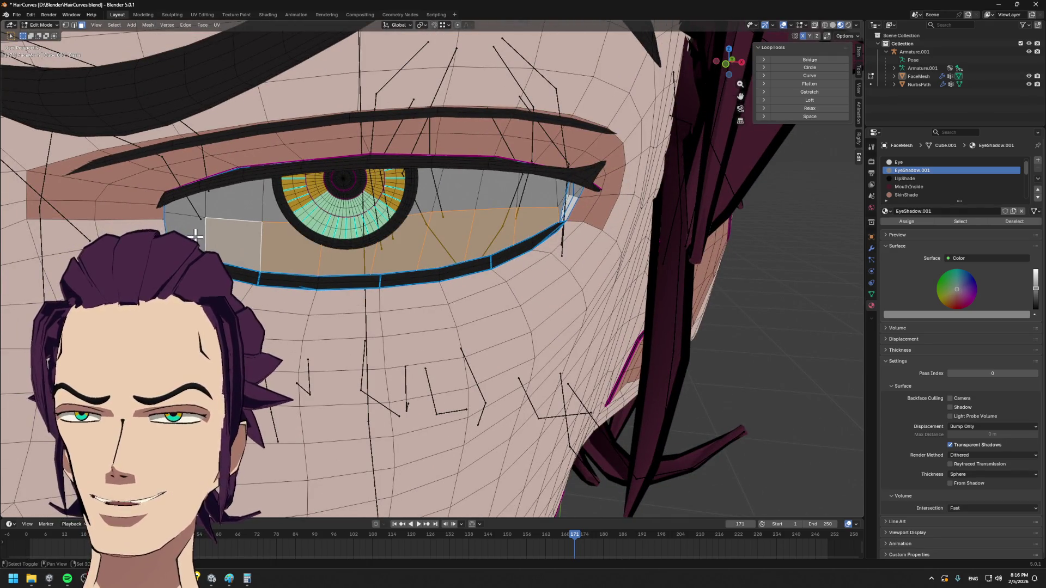
shift+click(229, 239)
shift+click(190, 229)
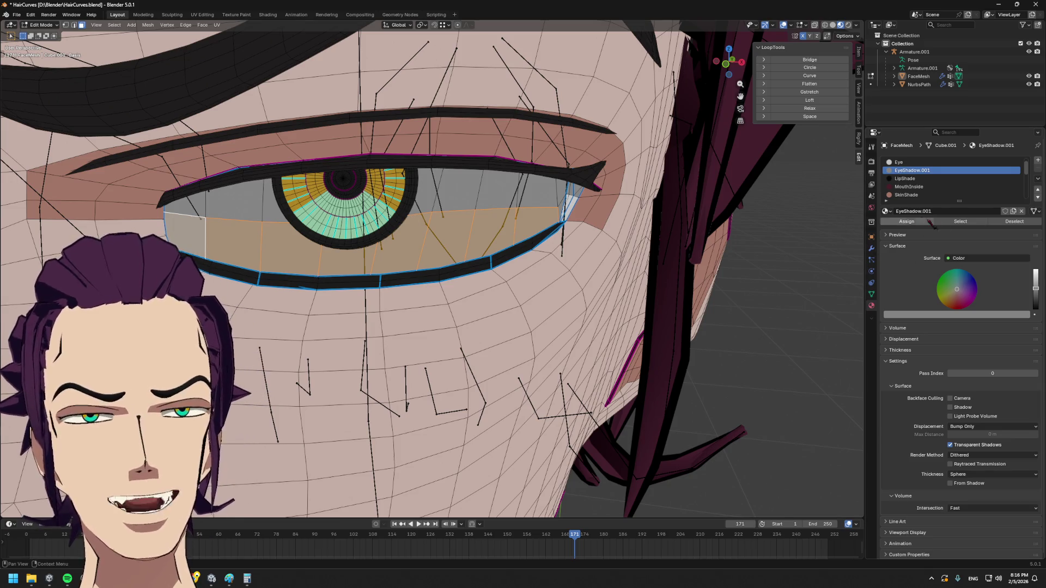
scroll(921, 186, up, 1)
click(915, 170)
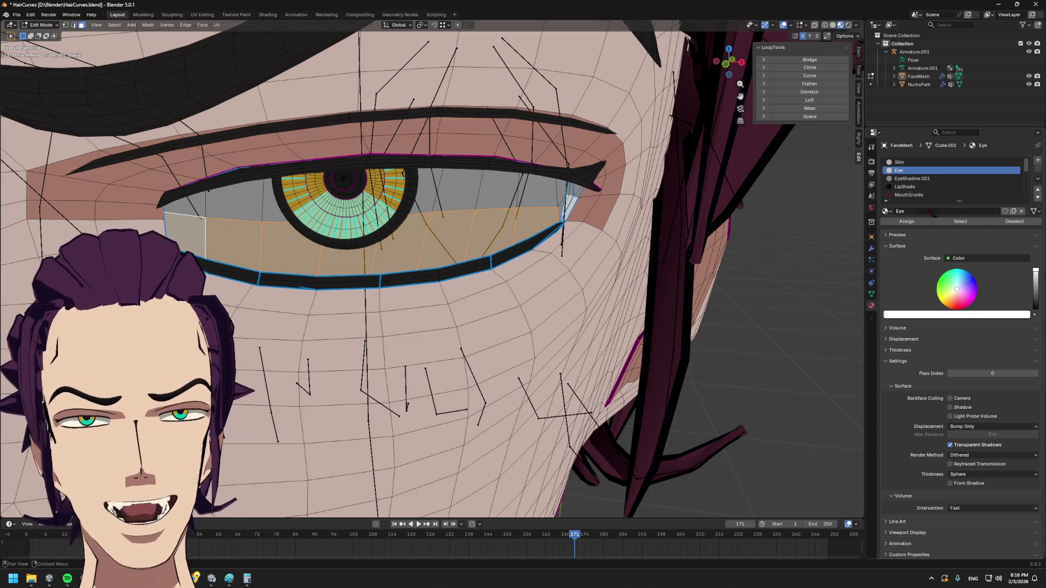
click(921, 222)
- Undo the last assignment and reapply the Eye material to the side faces
middle_drag(555, 262, 572, 253)
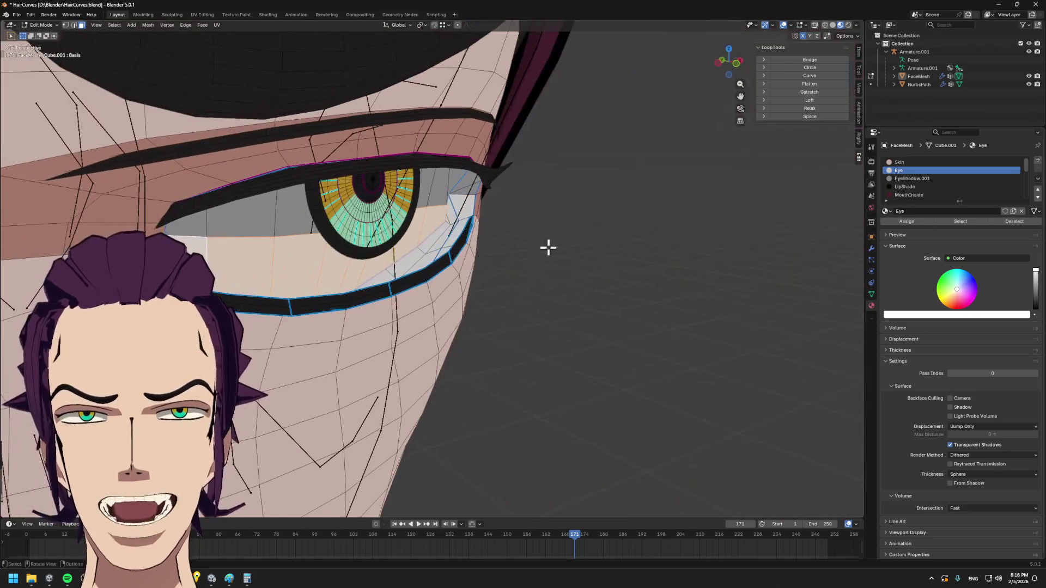
mouse_move(458, 219)
middle_down()
mouse_move(623, 210)
mouse_move(281, 209)
middle_up()
key(ctrl+z)
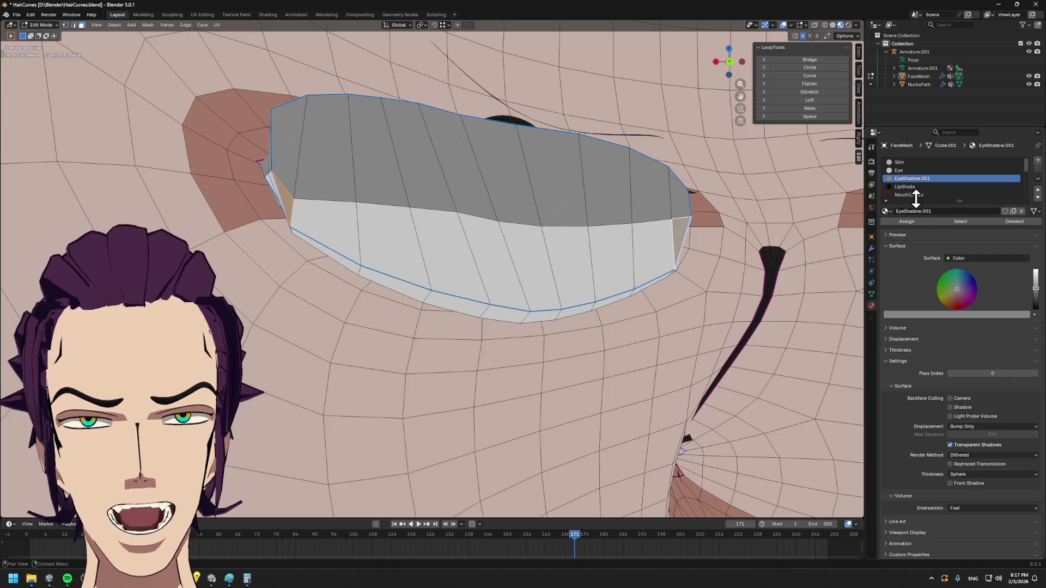
click(899, 171)
click(906, 221)
mouse_move(572, 245)
middle_down()
mouse_move(631, 238)
mouse_move(482, 227)
middle_up()
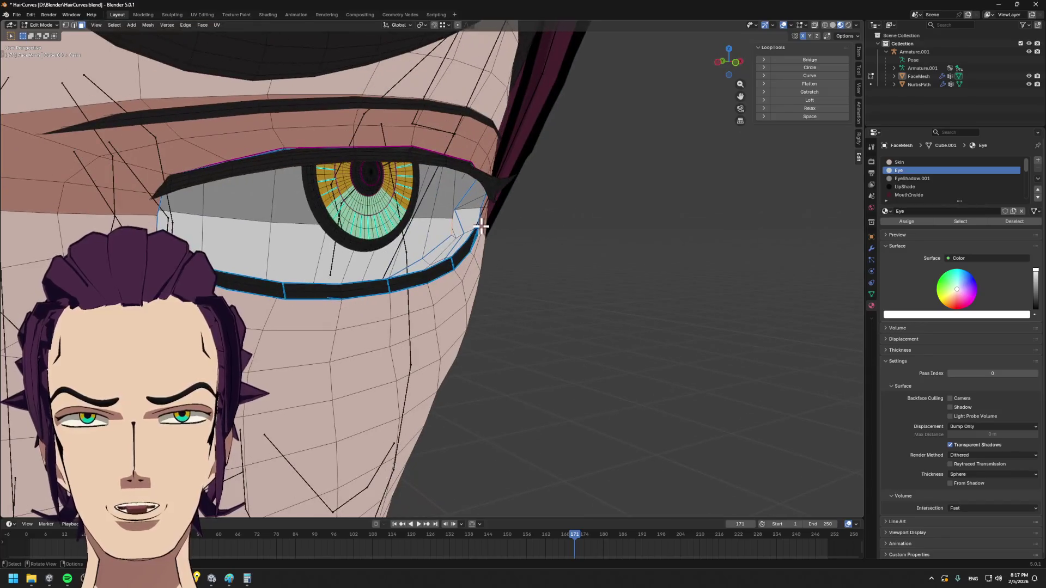
scroll(482, 227, up, 3)
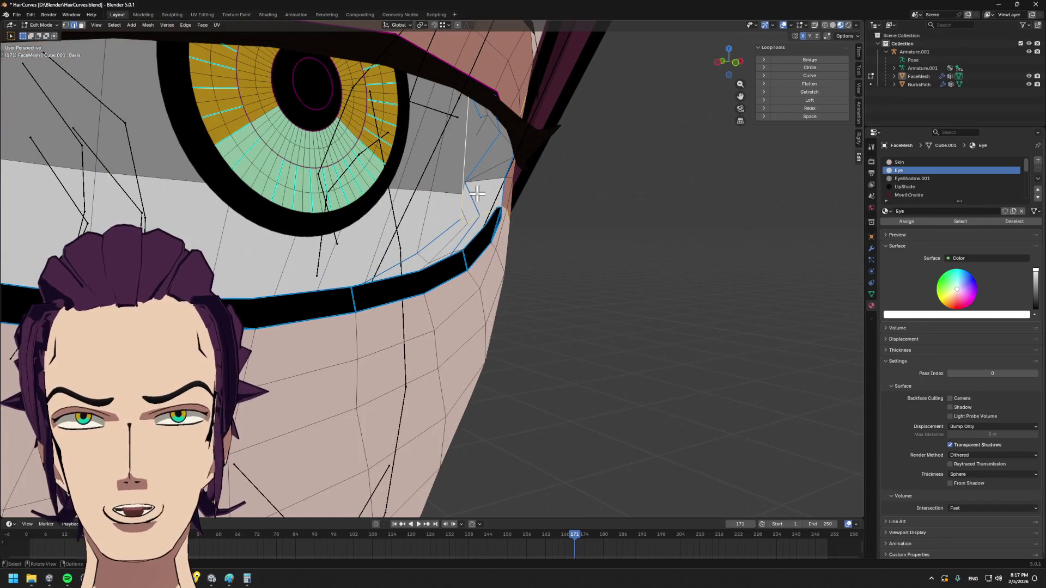
- Inspect the eye's inner corner and relax the selected edge loop
middle_drag(451, 188, 485, 191)
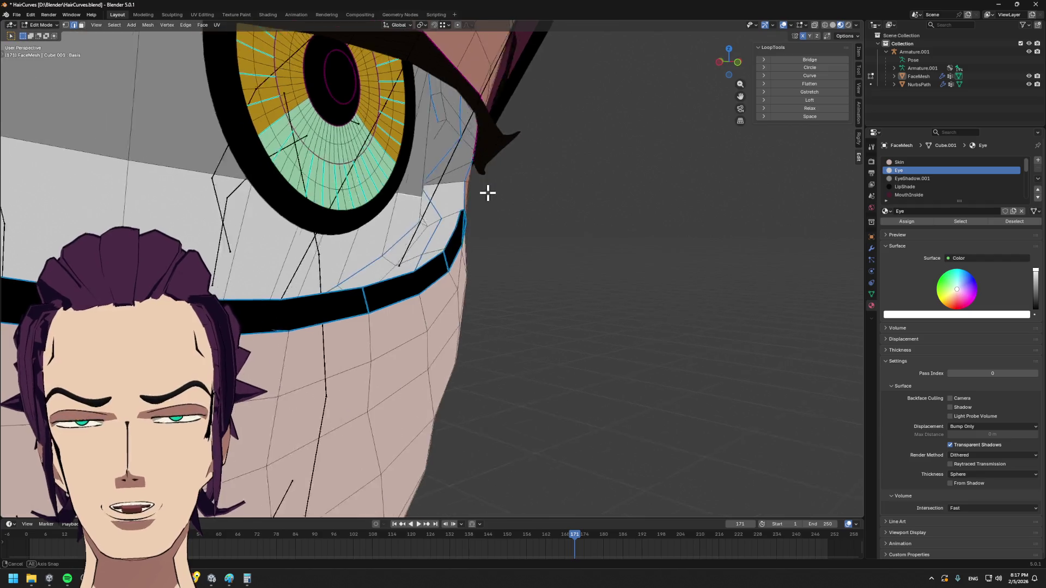
scroll(623, 179, up, 3)
middle_drag(623, 180, 605, 196)
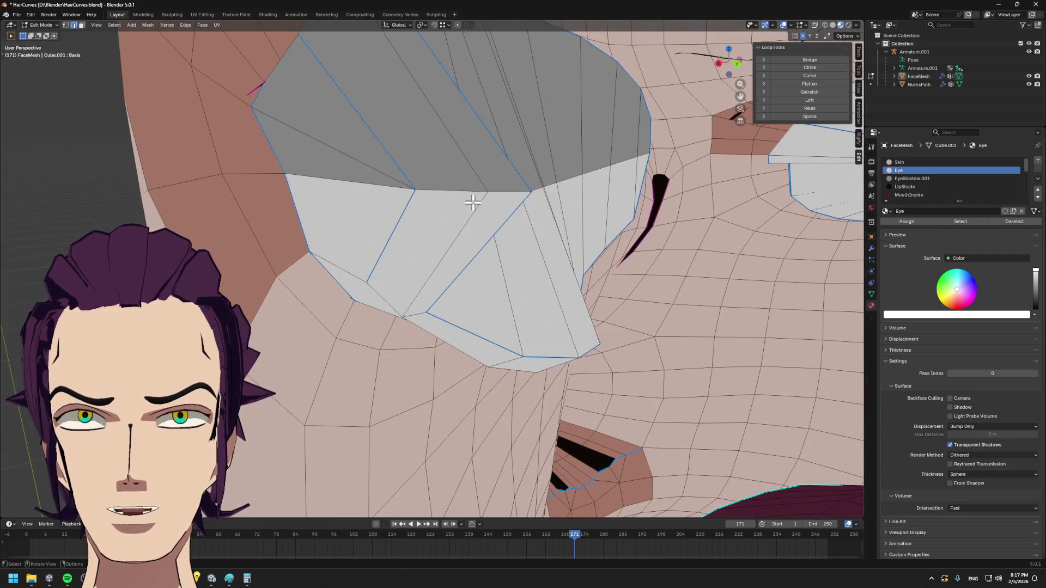
middle_drag(416, 194, 440, 193)
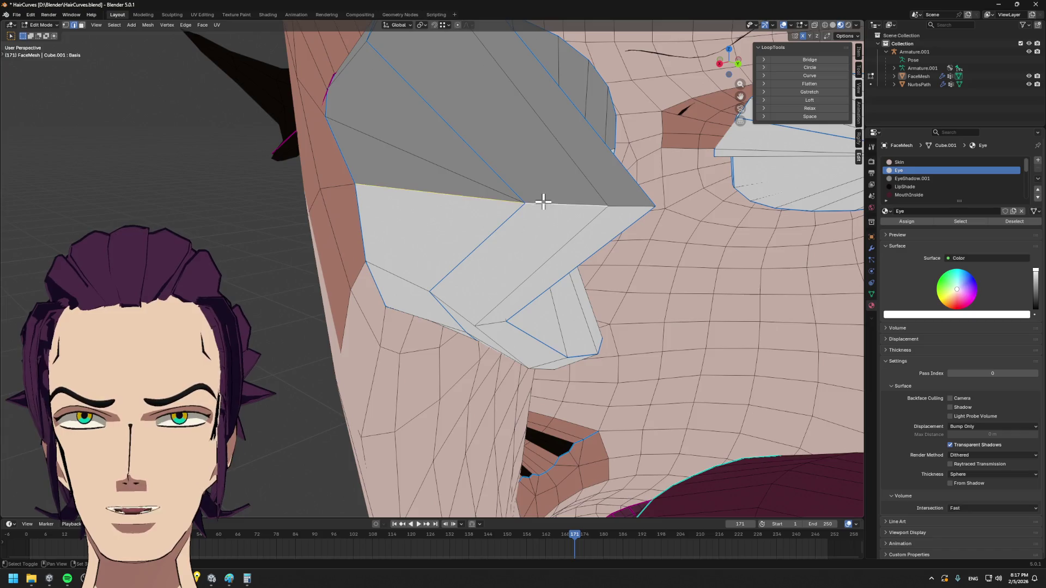
scroll(456, 195, up, 3)
middle_drag(522, 213, 574, 225)
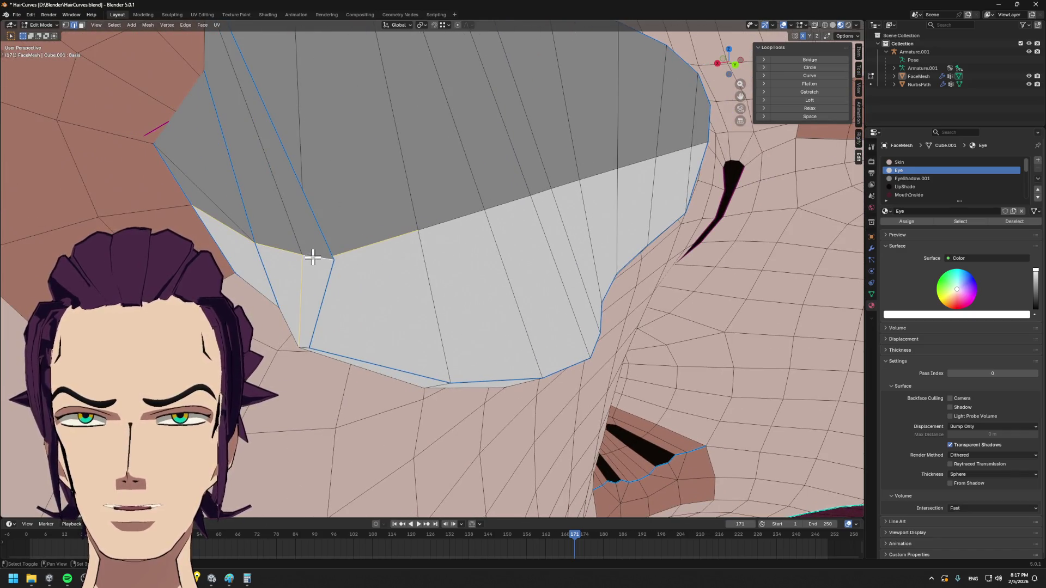
click(808, 109)
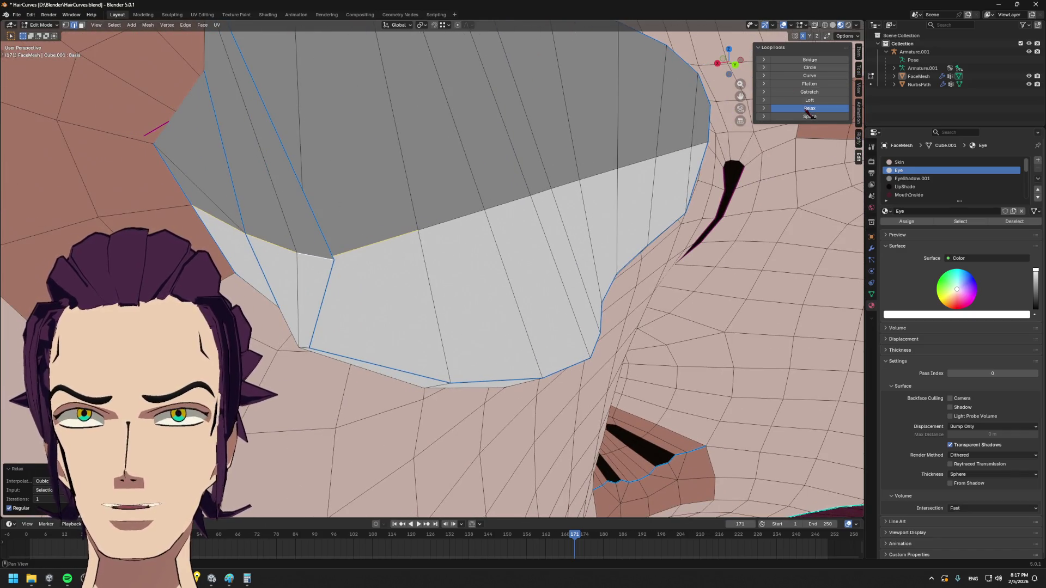
- Vertex-slide corner vertices of the eye fill along their edges into a smoother curve
key(1)
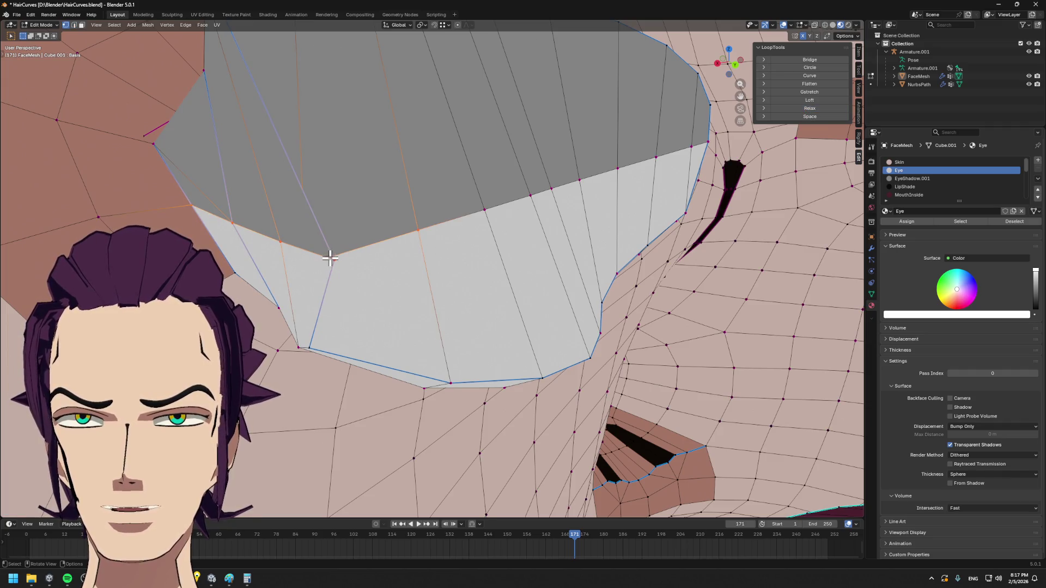
key(g)
key(g)
click(351, 257)
middle_drag(349, 257, 457, 257)
click(495, 214)
key(g)
key(g)
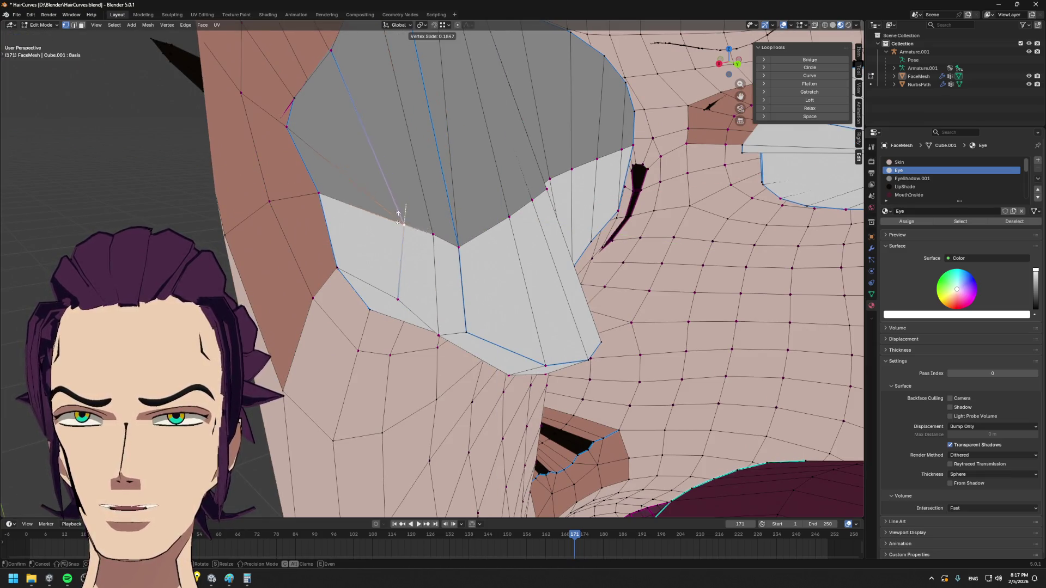
click(422, 217)
key(g)
- Select the shadow/white border loop in face mode and relax it again
click(437, 233)
key(3)
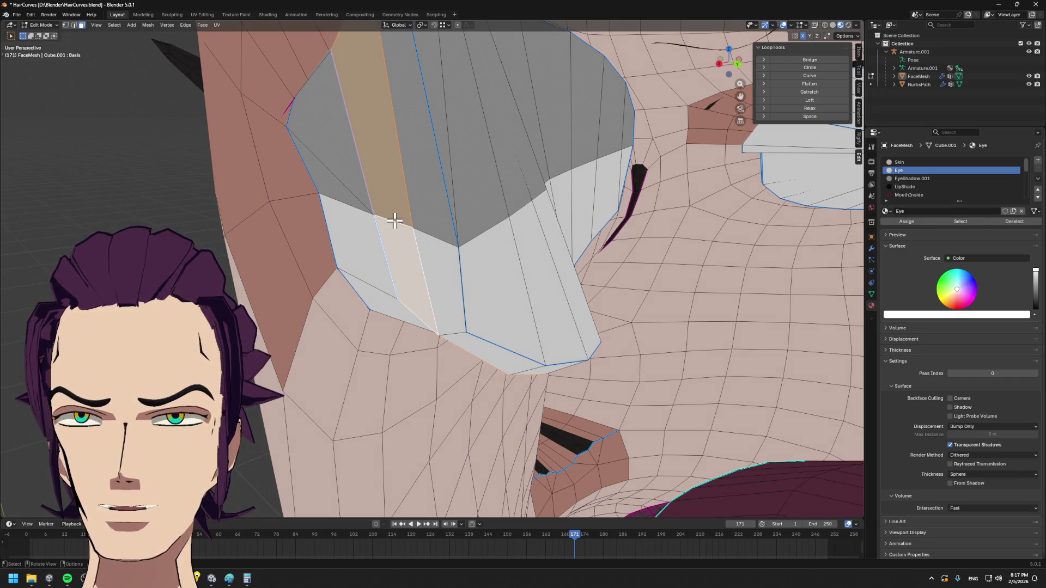
click(391, 222)
alt+click(354, 215)
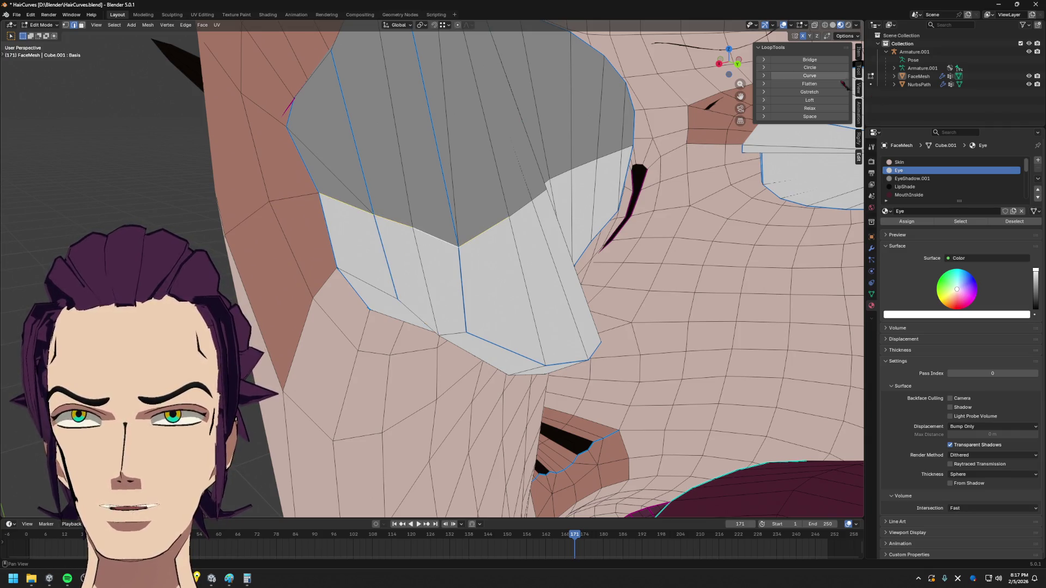
click(809, 107)
scroll(387, 174, up, 2)
scroll(387, 174, up, 2)
scroll(388, 174, down, 2)
scroll(361, 187, down, 4)
mouse_move(596, 221)
middle_down()
mouse_move(613, 174)
mouse_move(564, 182)
middle_up()
scroll(509, 213, up, 3)
scroll(465, 236, up, 2)
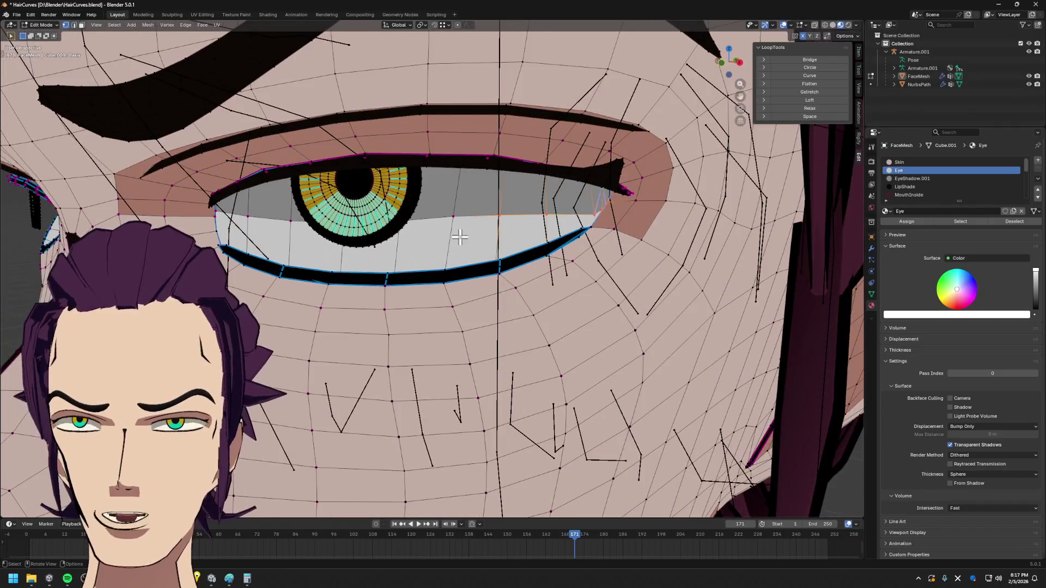
scroll(466, 222, up, 1)
- Pull the upper eyelid vertices with proportional editing from a front view, then select the iris
mouse_move(467, 222)
middle_down()
mouse_move(402, 226)
mouse_move(406, 238)
mouse_move(350, 252)
middle_up()
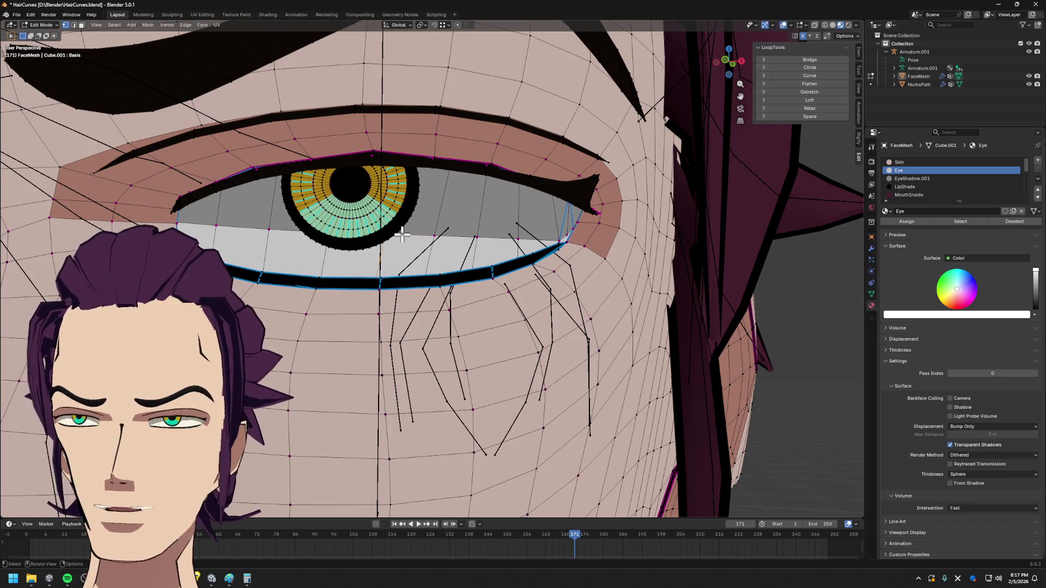
click(458, 25)
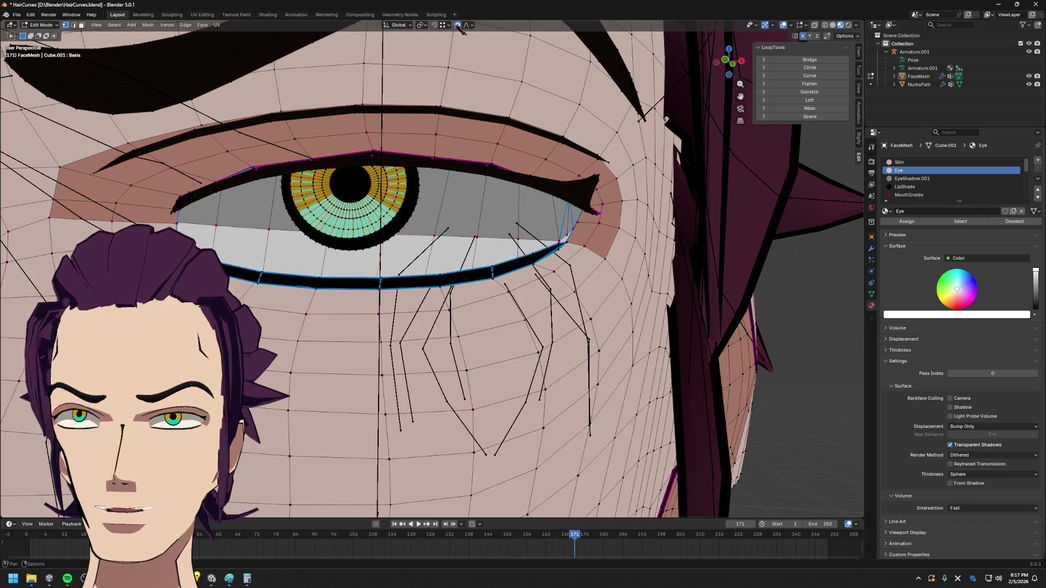
middle_drag(538, 89, 690, 116)
middle_drag(617, 152, 695, 87)
key(g)
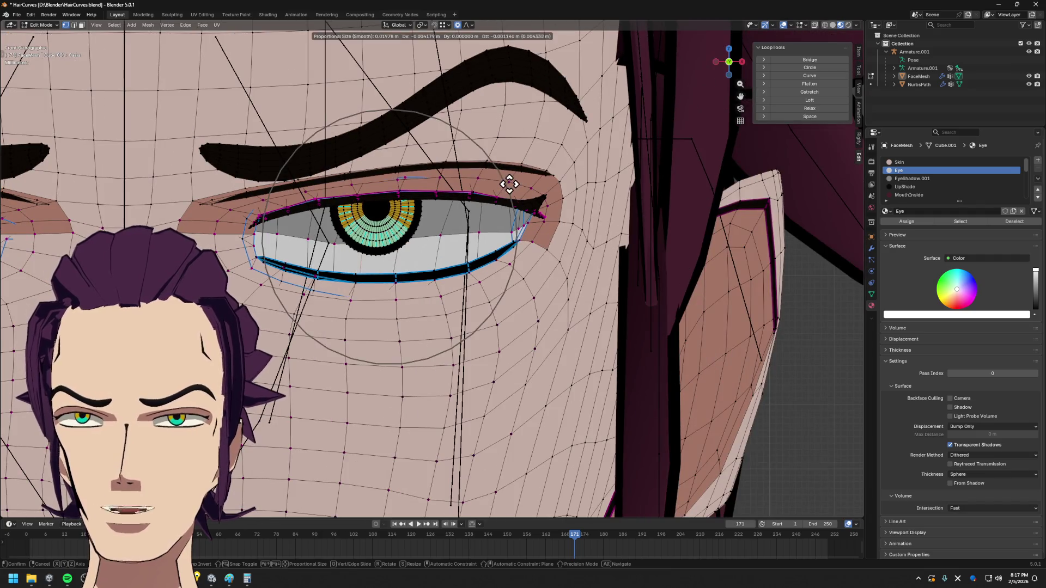
scroll(525, 160, up, 4)
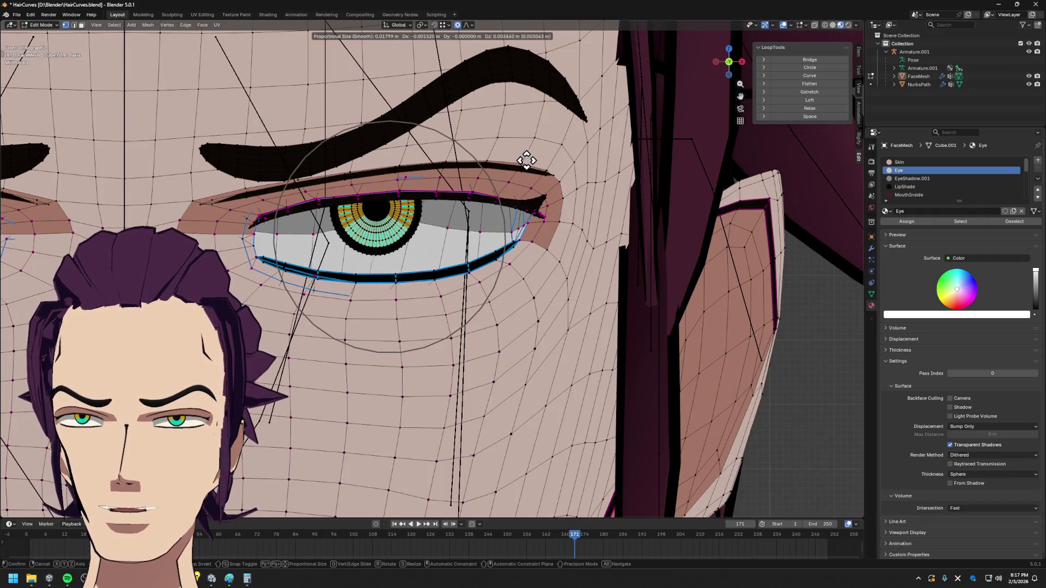
click(523, 156)
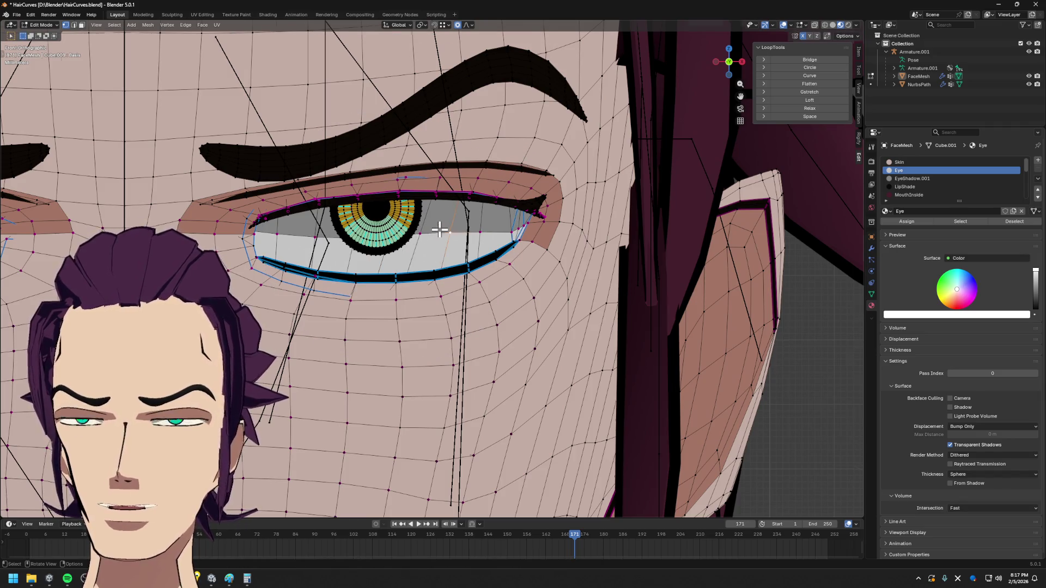
scroll(440, 230, down, 3)
scroll(406, 235, down, 2)
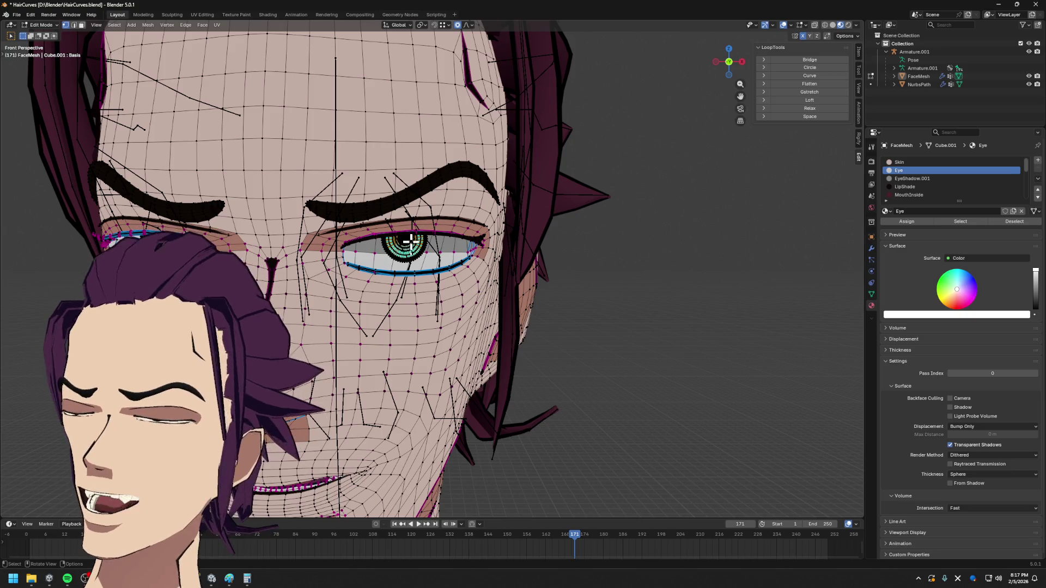
key(l)
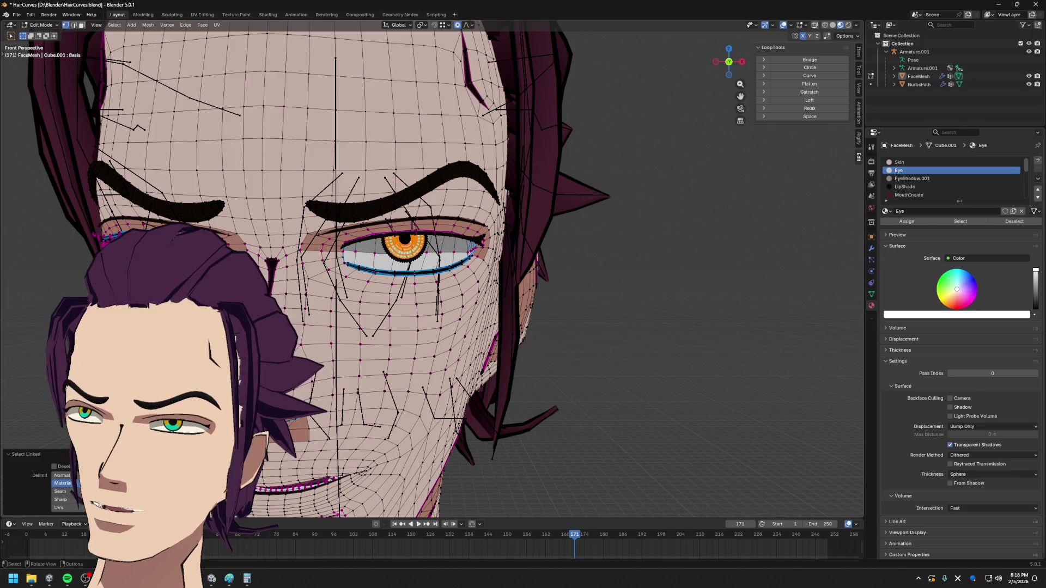
- Hide the whole iris geometry and enable Topology Mirror in the mesh options
click(62, 474)
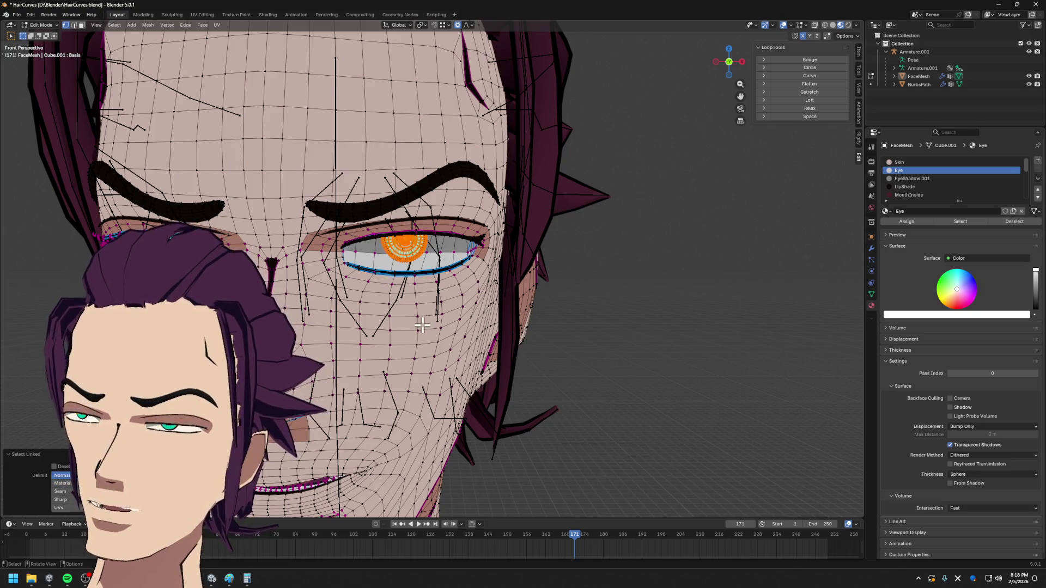
key(h)
scroll(447, 257, up, 3)
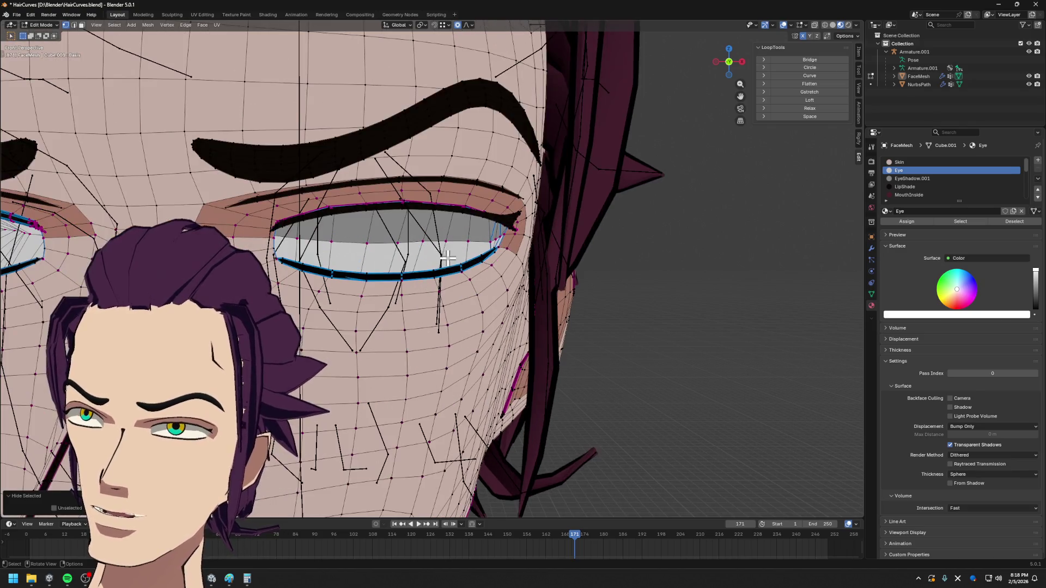
middle_drag(287, 261, 334, 263)
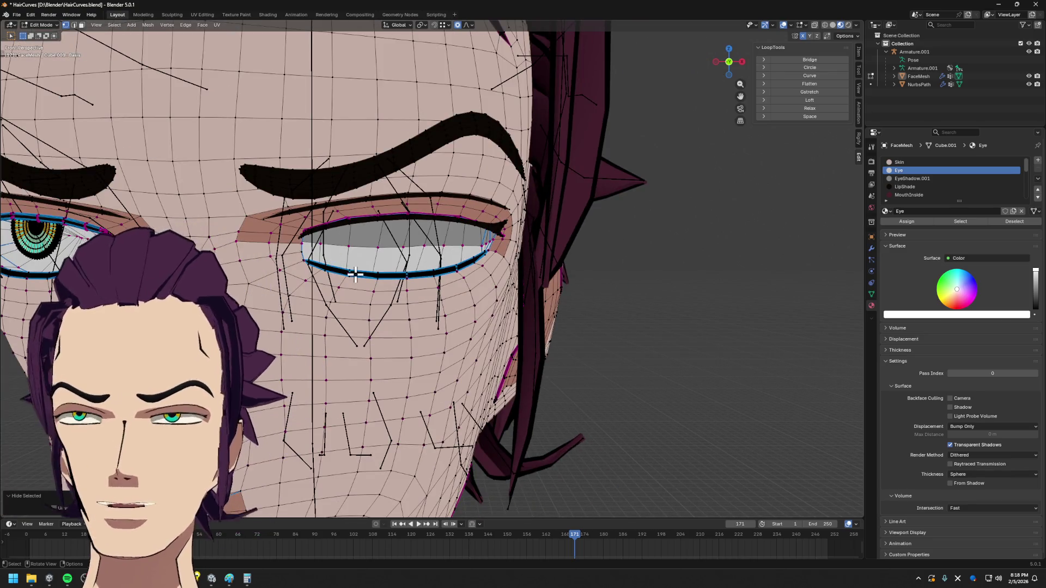
scroll(385, 257, up, 2)
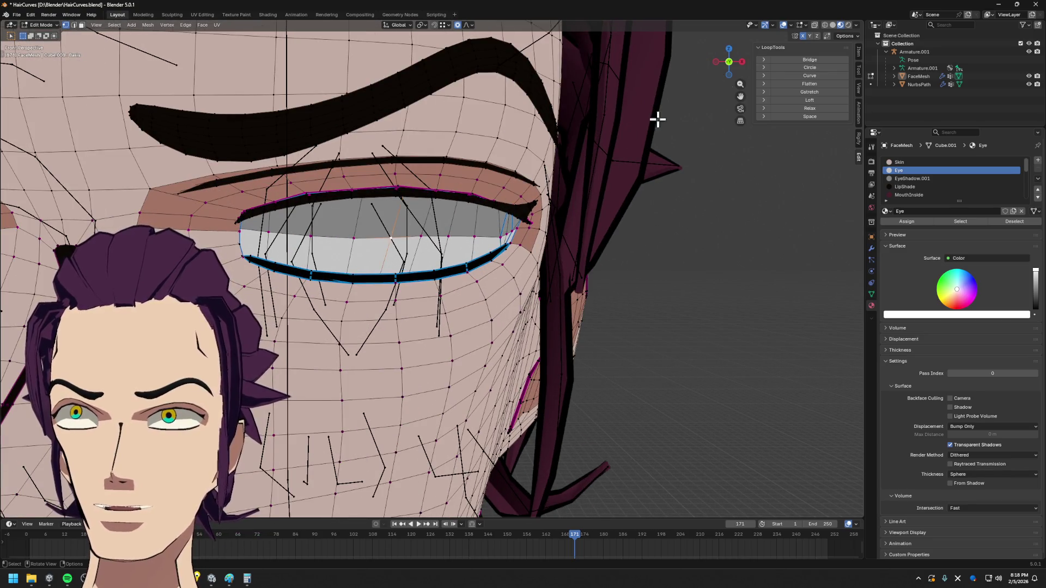
click(846, 36)
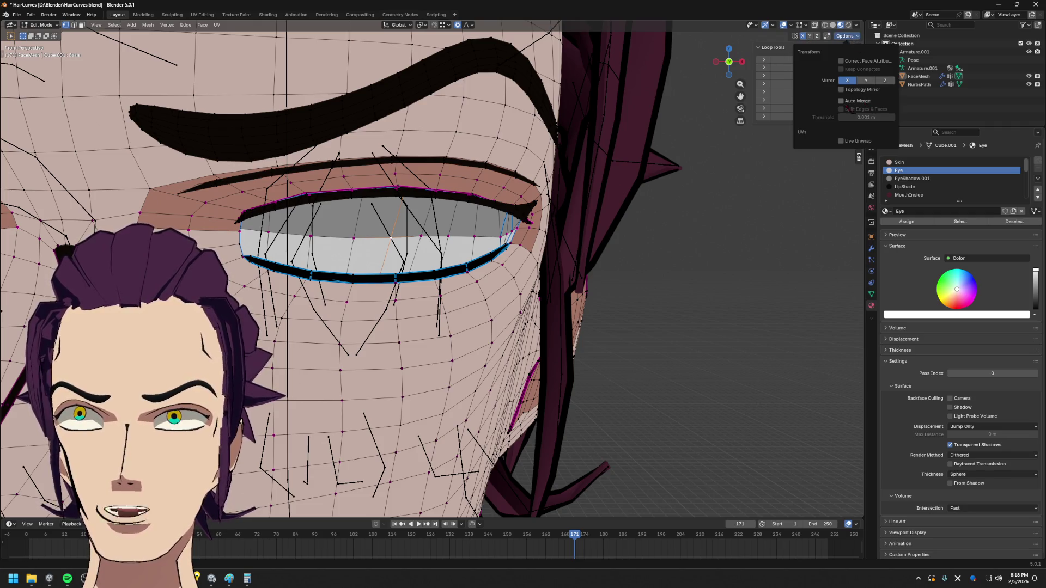
click(856, 89)
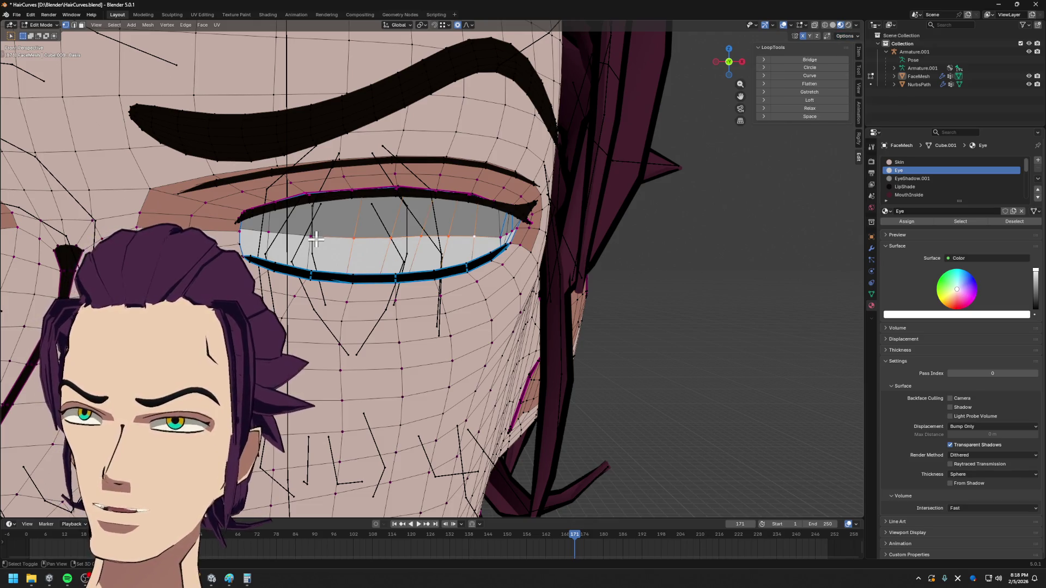
- Cancel an edge slide, then raise the eyelid loop with two Z-constrained moves
middle_drag(383, 249, 385, 238)
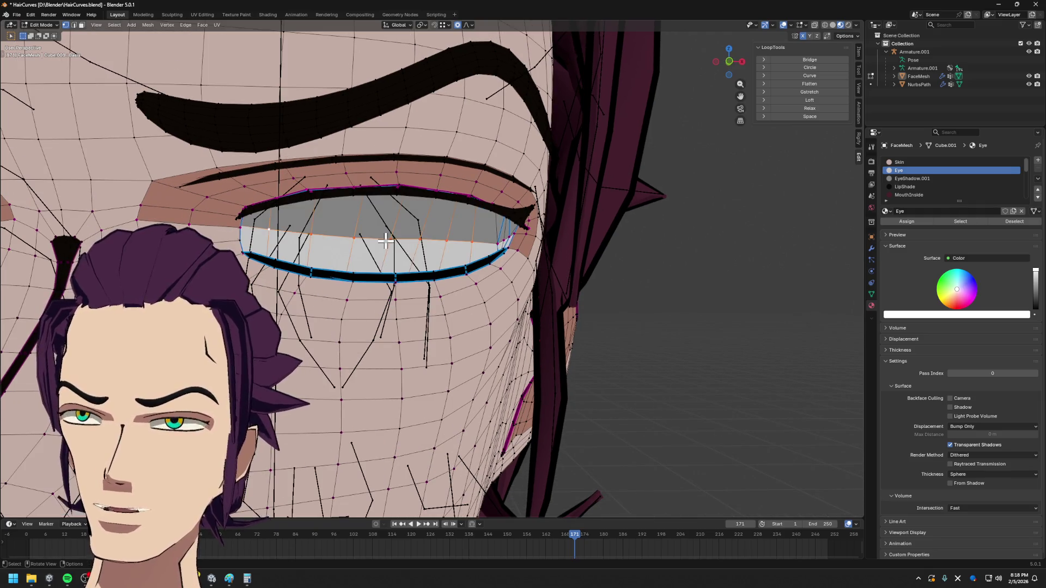
key(g)
key(g)
right_click(388, 217)
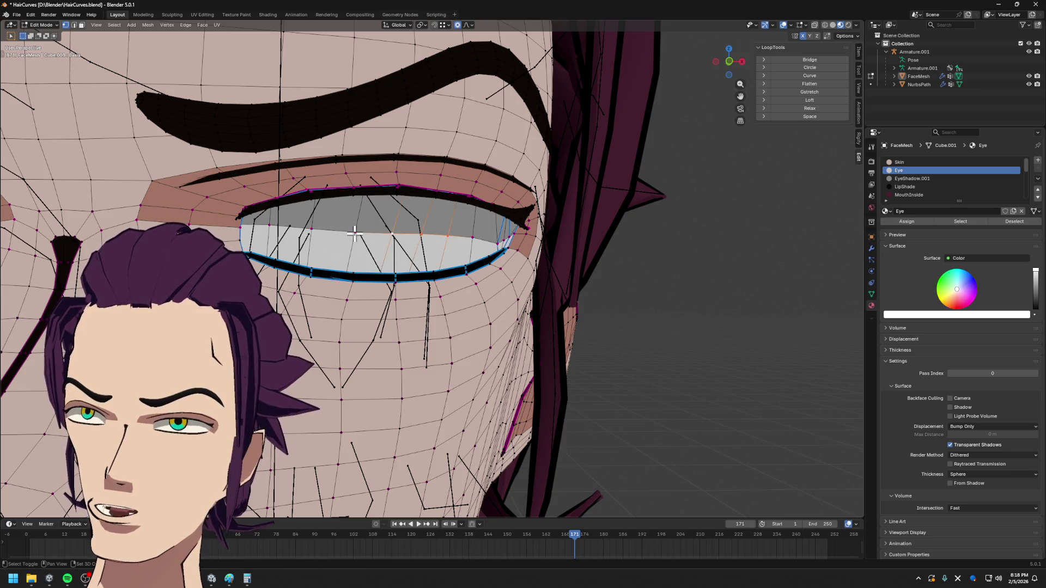
key(g)
key(z)
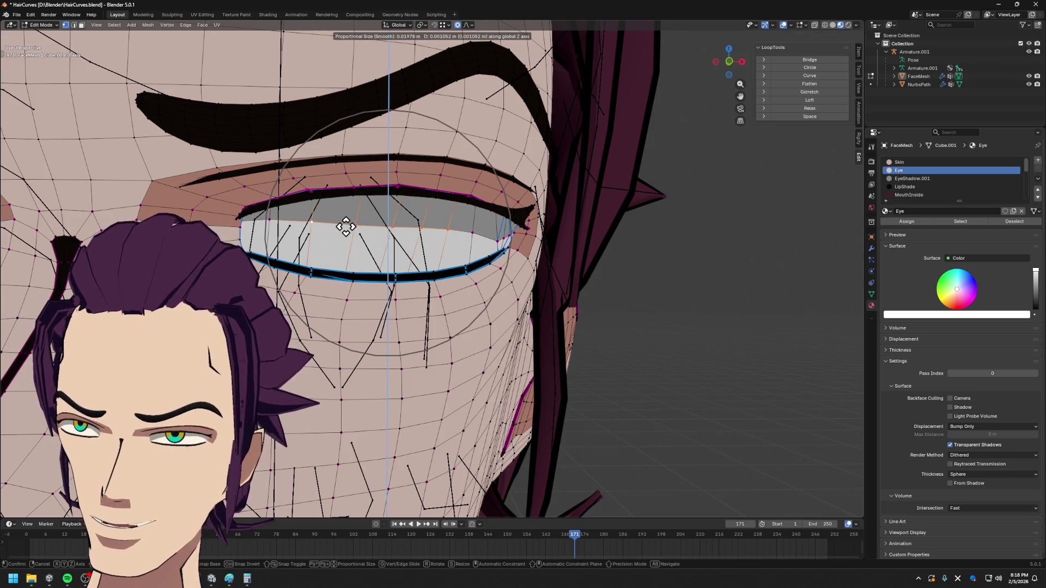
click(485, 231)
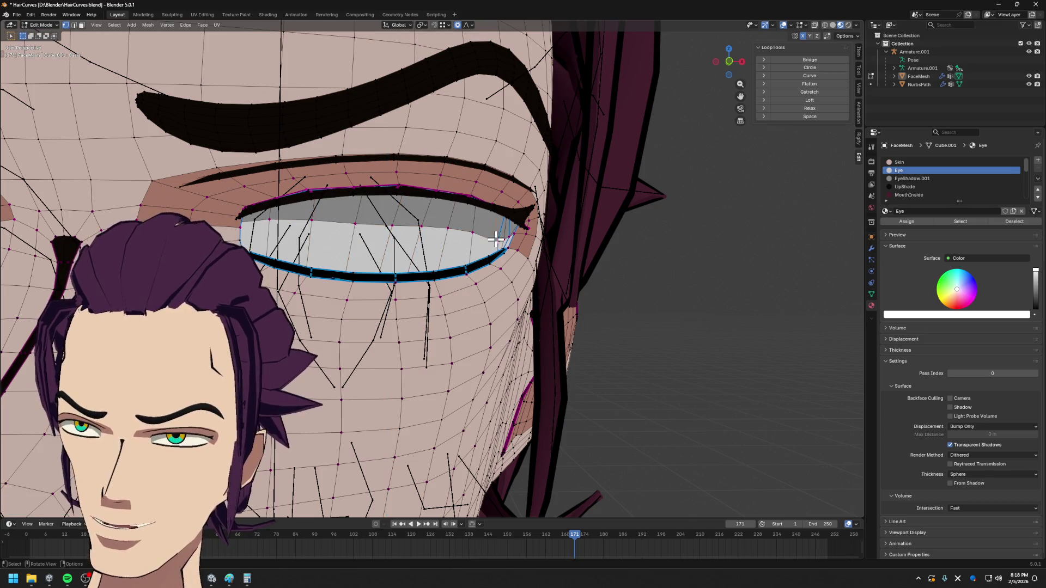
key(g)
key(z)
click(495, 236)
scroll(463, 44, up, 1)
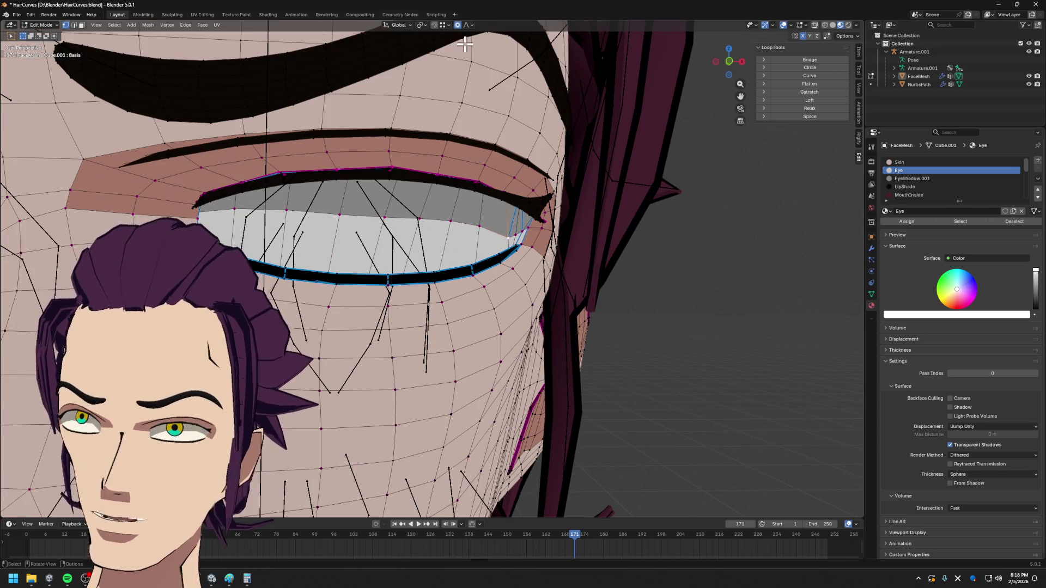
- Vertex-slide the outer eye corner along its edge and check the shaded result in Object Mode
key(s)
key(Escape)
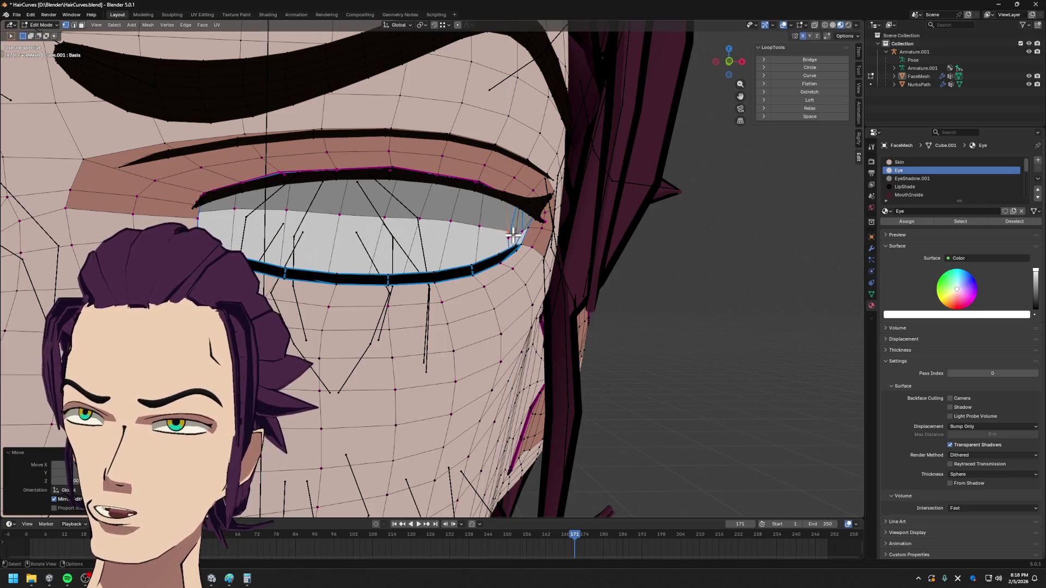
key(g)
key(g)
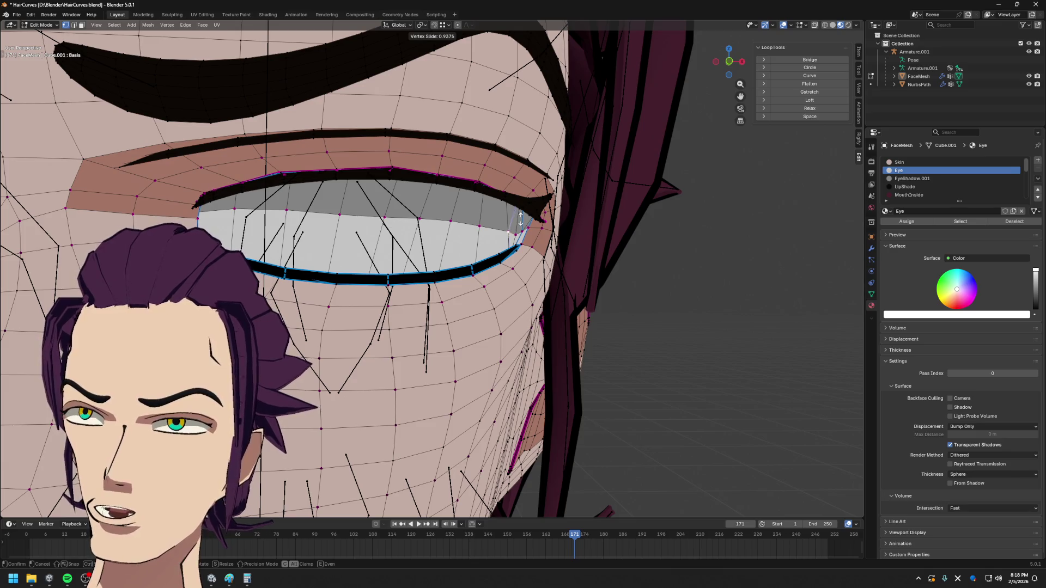
click(520, 219)
scroll(520, 219, down, 3)
key(Tab)
mouse_move(520, 295)
middle_down()
mouse_move(542, 297)
mouse_move(453, 242)
mouse_move(537, 249)
mouse_move(393, 232)
middle_up()
- Pull the eye corner back along Y with proportional falloff so it hugs the eyeball, then leave edit mode
key(Tab)
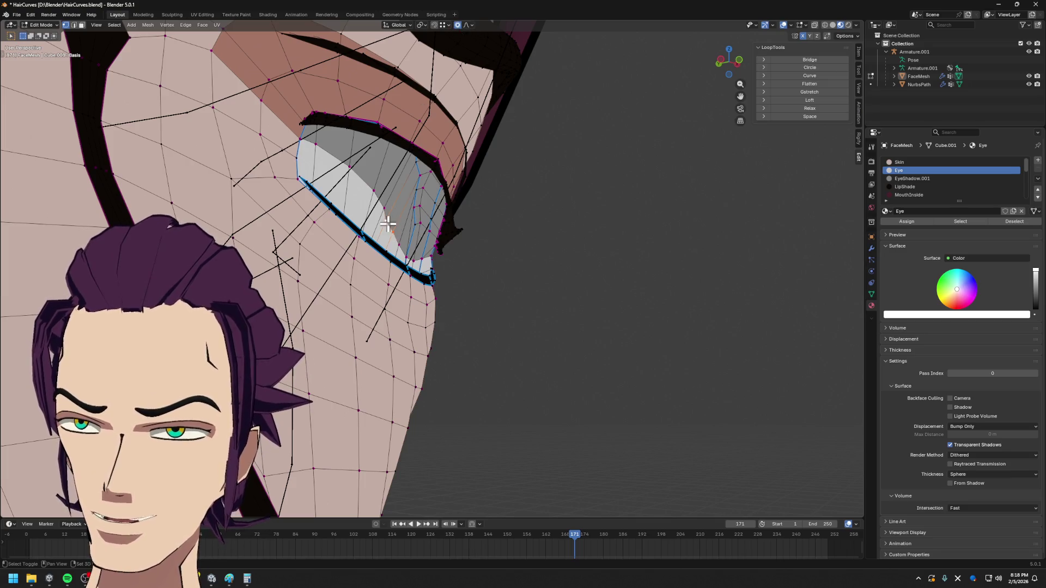
key(g)
key(y)
scroll(434, 238, down, 2)
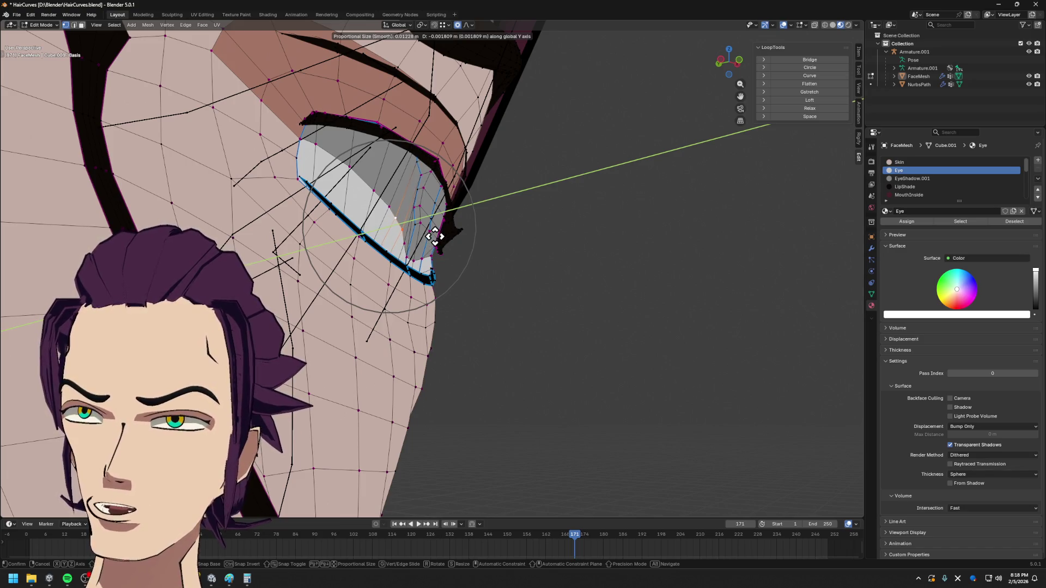
click(433, 238)
key(Tab)
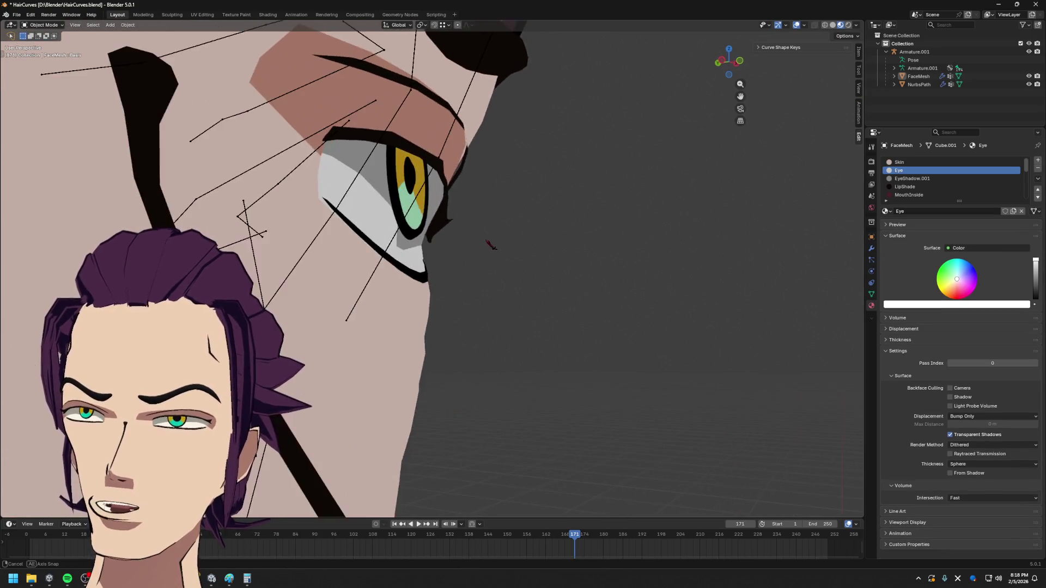
- Check the reshaped eyes from frontal and side views in Object Mode
middle_drag(490, 245, 391, 242)
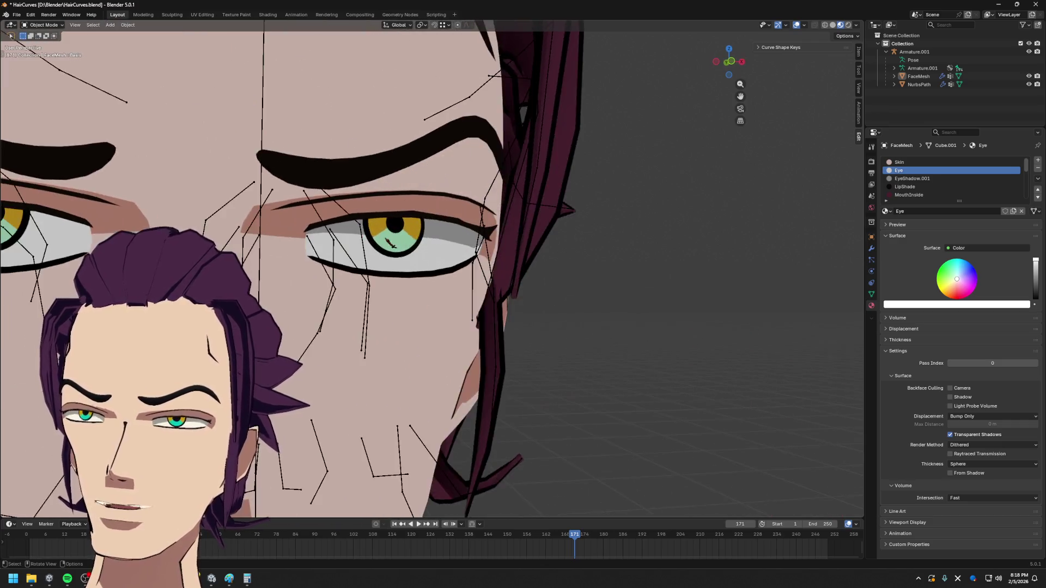
scroll(460, 267, down, 4)
key(Tab)
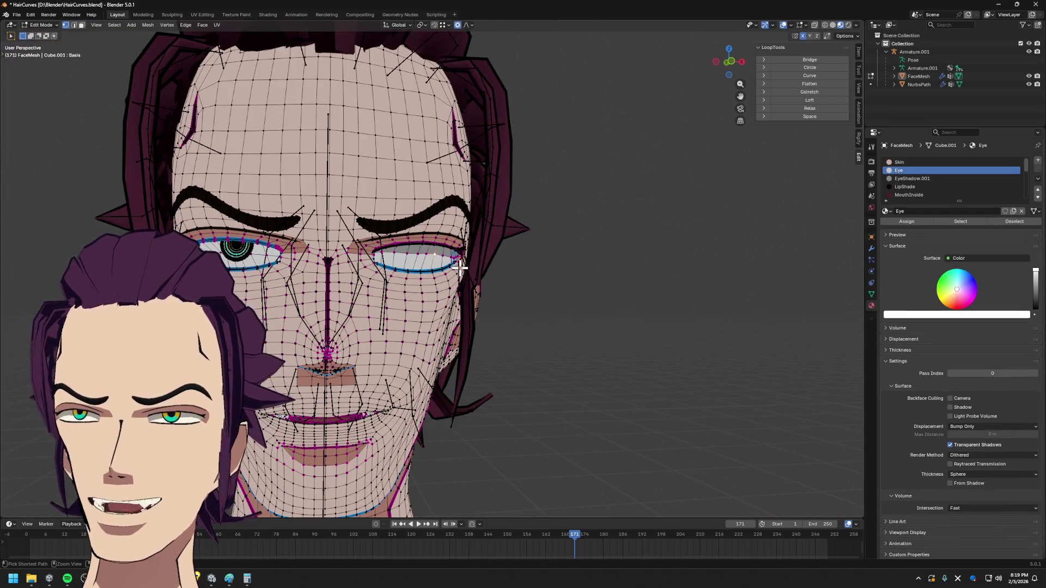
key(Tab)
middle_drag(460, 267, 654, 271)
scroll(522, 278, up, 3)
mouse_move(523, 279)
middle_down()
mouse_move(422, 260)
mouse_move(498, 254)
mouse_move(433, 265)
mouse_move(426, 249)
middle_up()
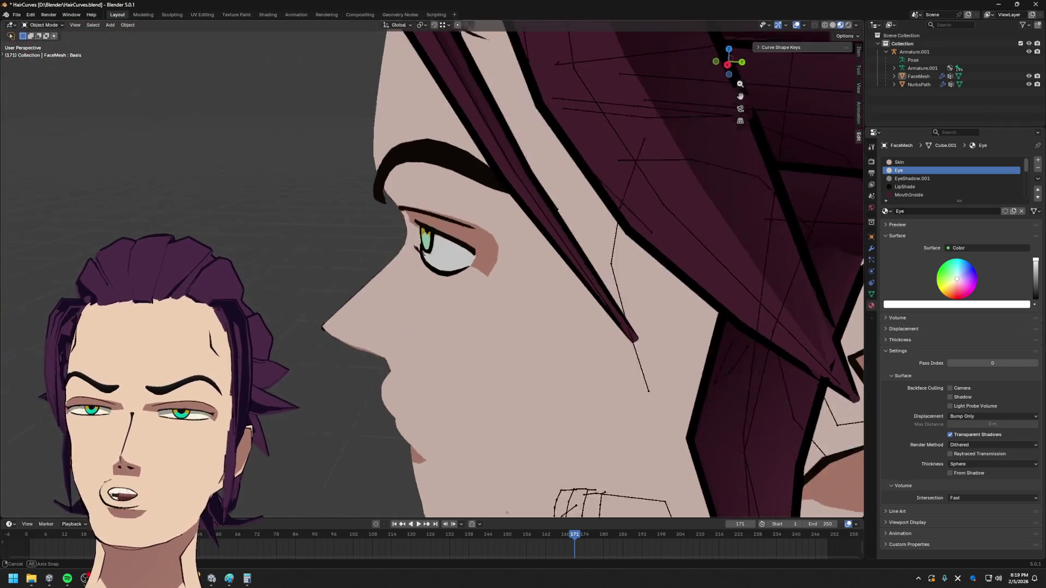
mouse_move(438, 237)
middle_down()
mouse_move(423, 255)
mouse_move(502, 299)
mouse_move(672, 296)
middle_up()
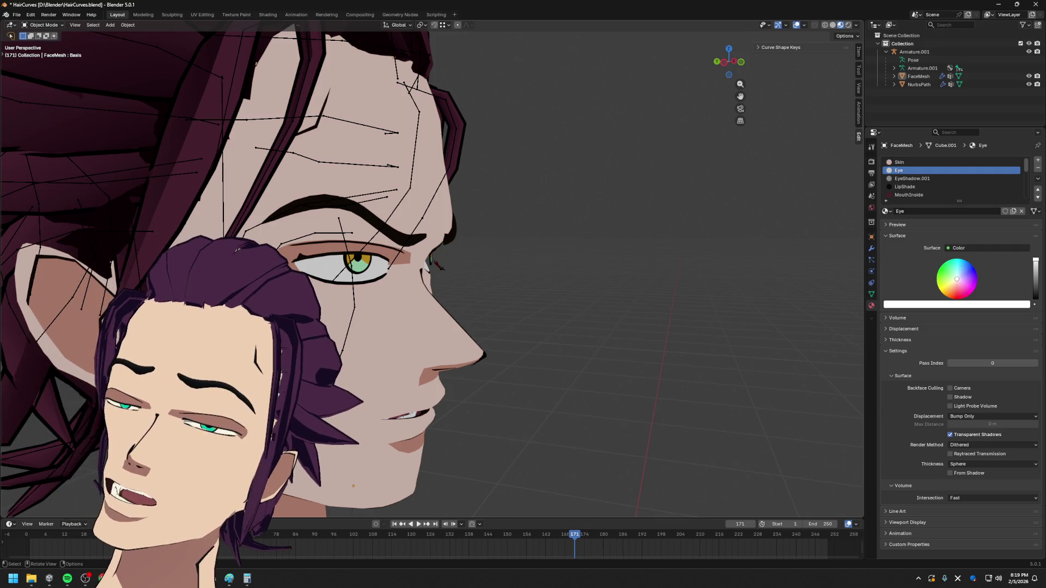
- Inspect the eye in three-quarter, close-up and left-profile views, then reach the File menu
mouse_move(488, 298)
middle_down()
mouse_move(435, 249)
mouse_move(389, 313)
mouse_move(470, 309)
middle_up()
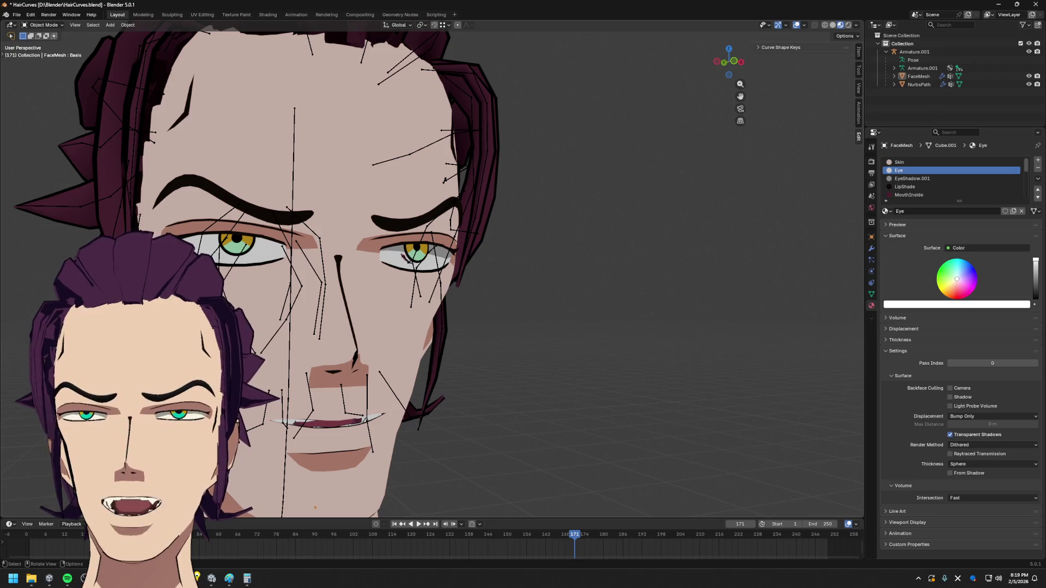
scroll(443, 272, up, 3)
middle_drag(444, 271, 438, 258)
scroll(435, 251, up, 3)
middle_drag(469, 212, 454, 250)
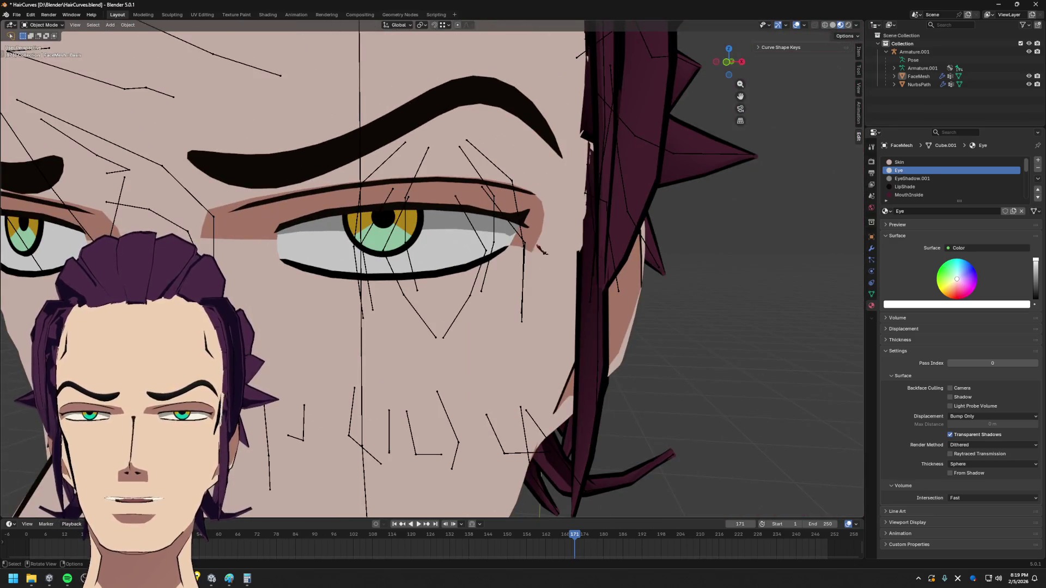
mouse_move(541, 248)
middle_down()
mouse_move(440, 310)
mouse_move(457, 278)
mouse_move(418, 244)
mouse_move(439, 258)
mouse_move(502, 261)
mouse_move(431, 241)
mouse_move(438, 260)
mouse_move(422, 266)
middle_up()
mouse_move(335, 488)
middle_down()
mouse_move(357, 269)
mouse_move(473, 275)
mouse_move(373, 279)
mouse_move(390, 289)
middle_up()
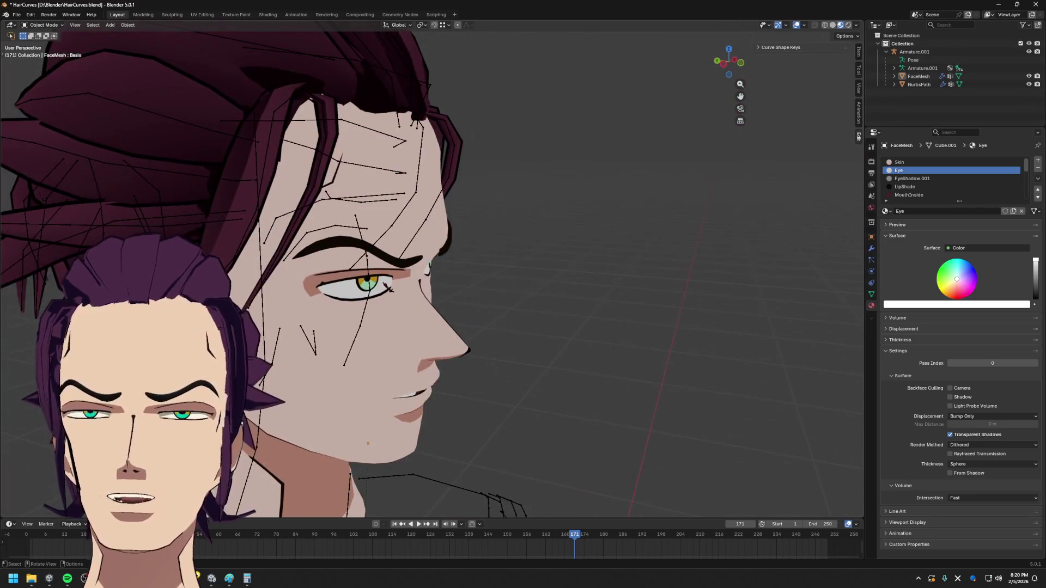
click(17, 15)
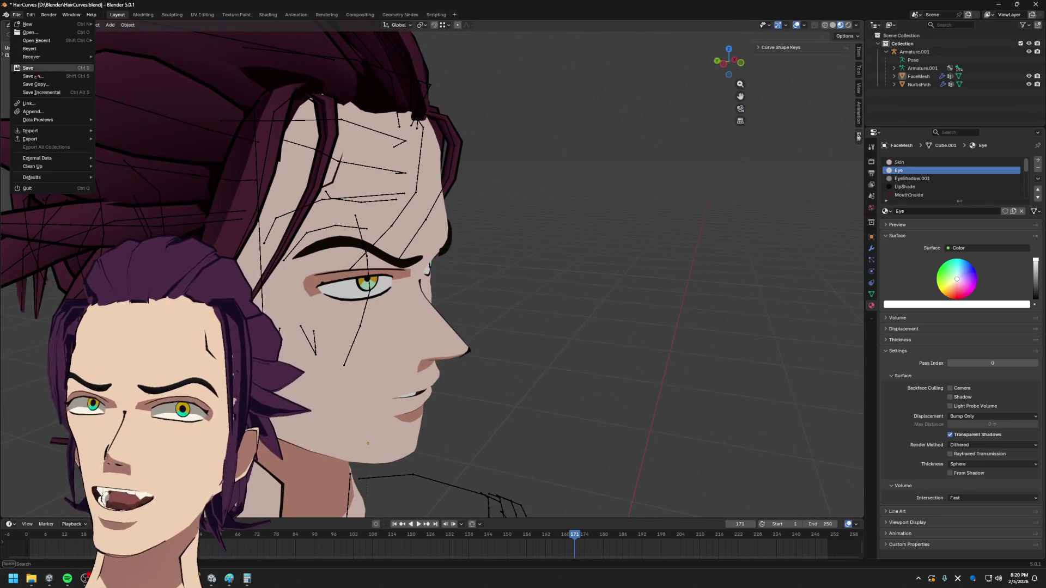
- Save a copy as HairCurvesCopy.blend, then recover the HairCurves_62228 autosave
click(36, 84)
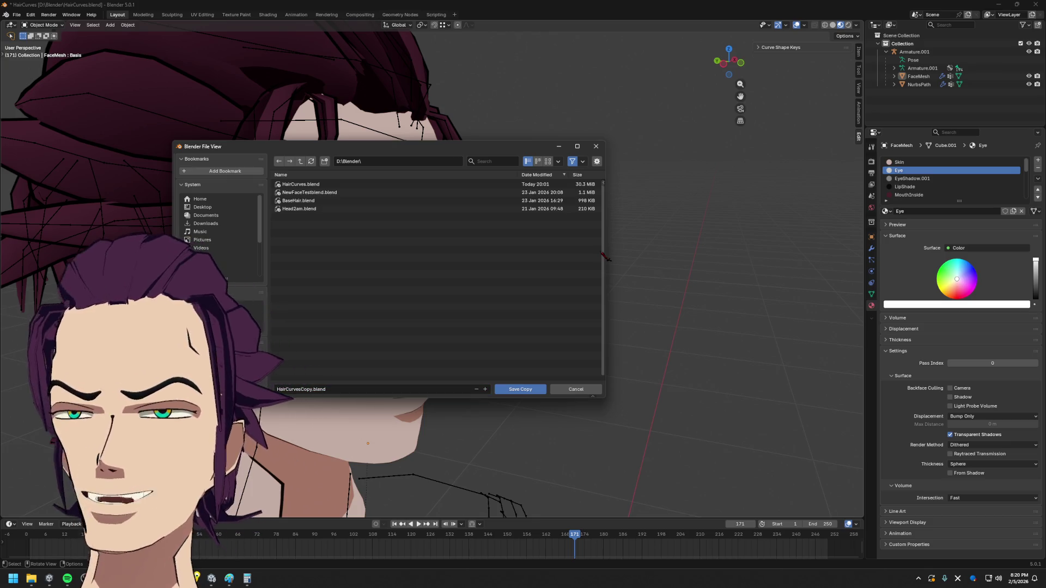
click(517, 390)
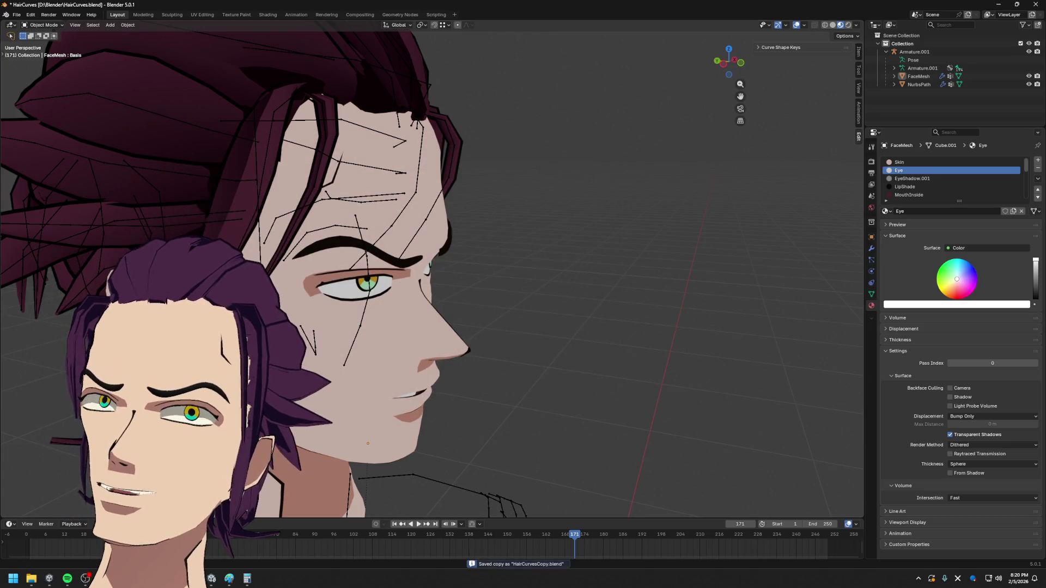
click(16, 13)
mouse_move(33, 56)
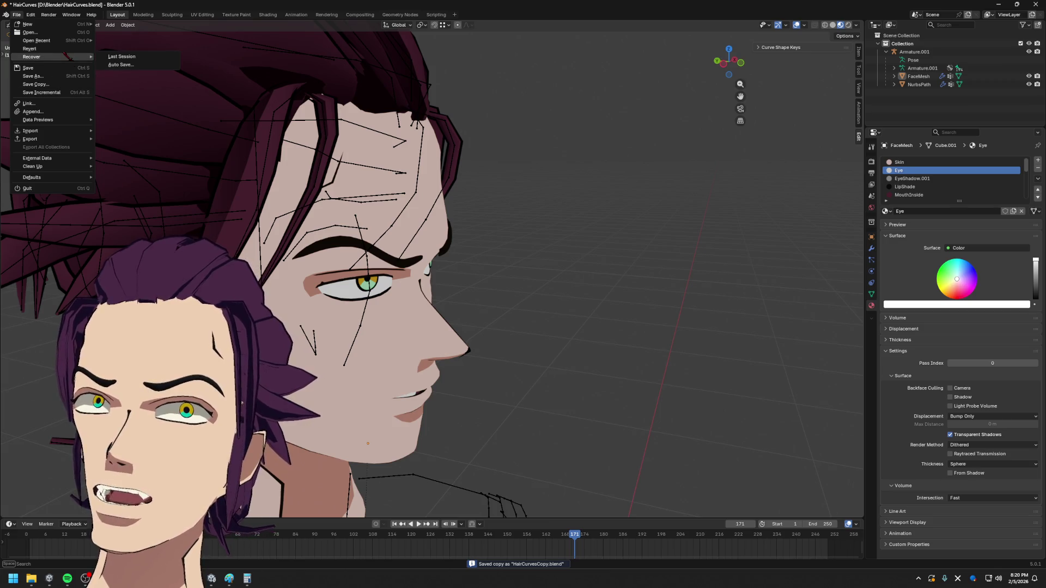
click(119, 64)
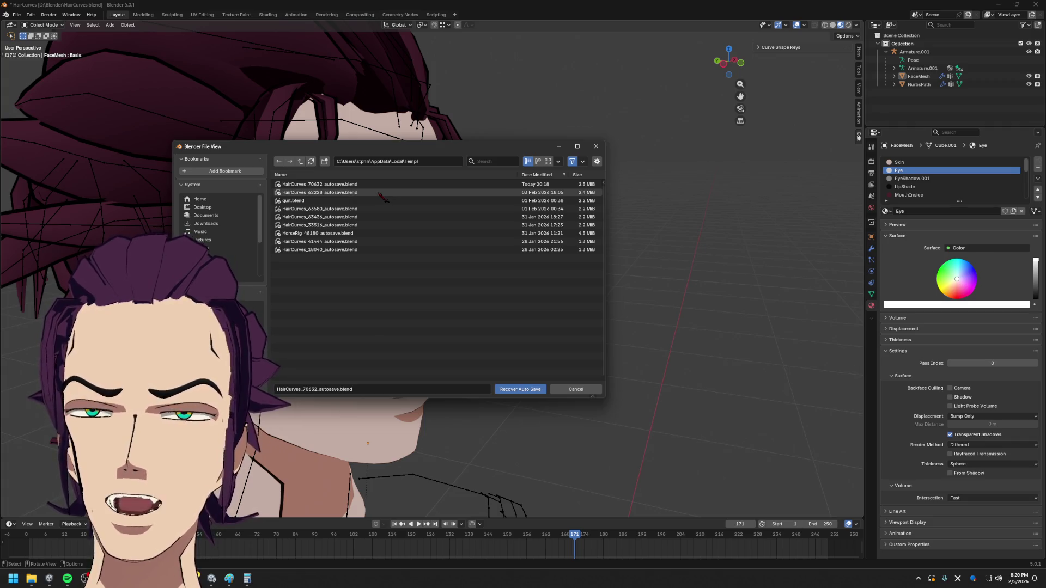
double_click(383, 195)
mouse_move(515, 348)
middle_down()
mouse_move(551, 224)
mouse_move(523, 225)
middle_up()
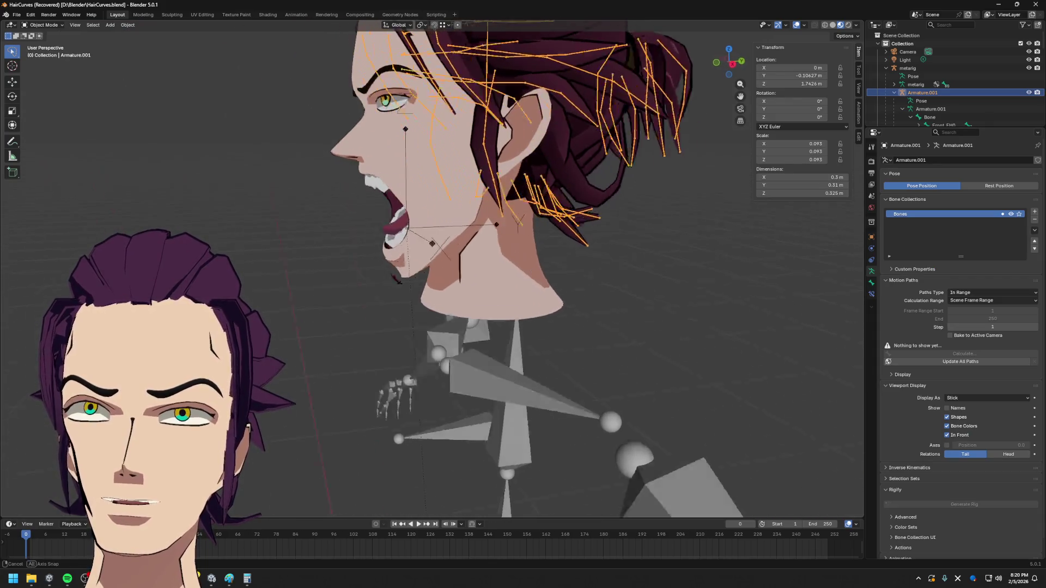
- Browse the armature's property categories and select the FaceMesh object
middle_drag(390, 273, 572, 269)
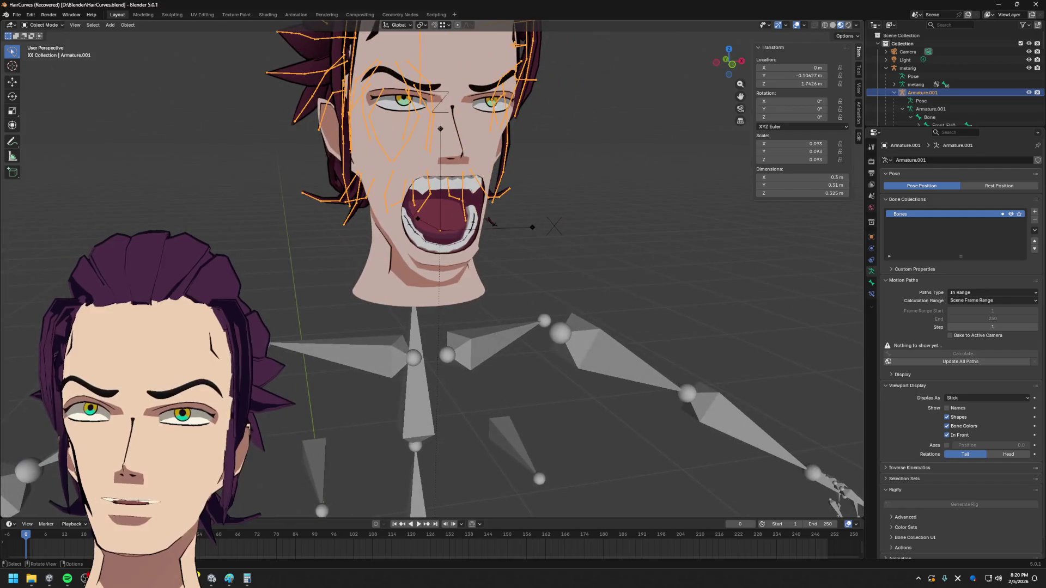
click(871, 283)
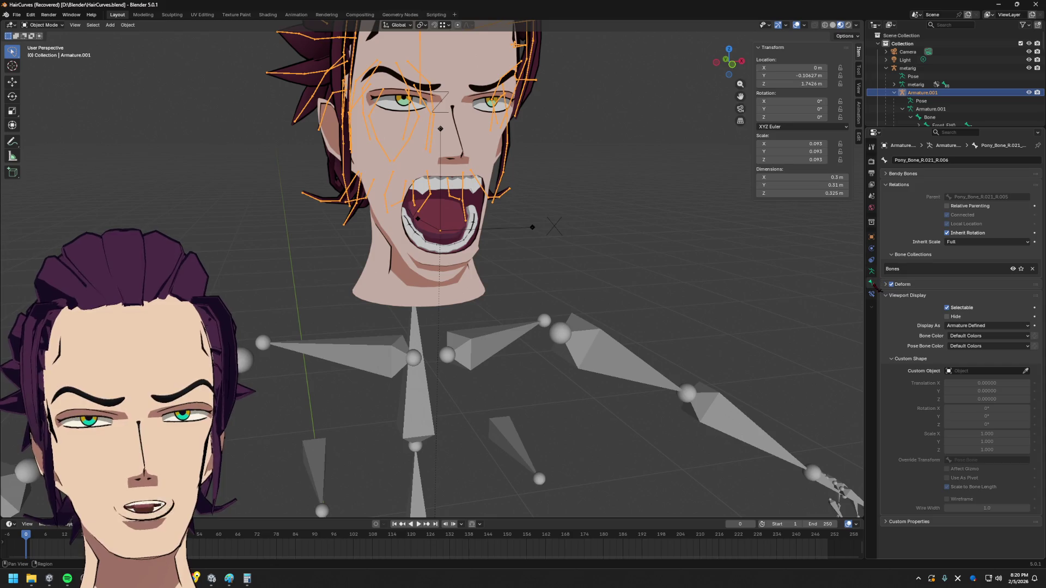
click(870, 260)
click(871, 222)
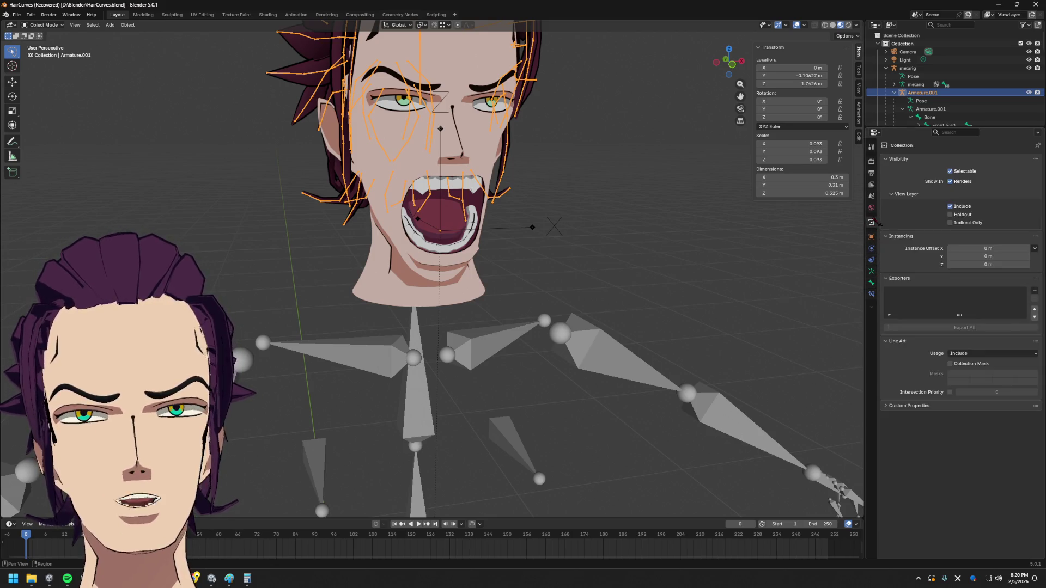
click(871, 282)
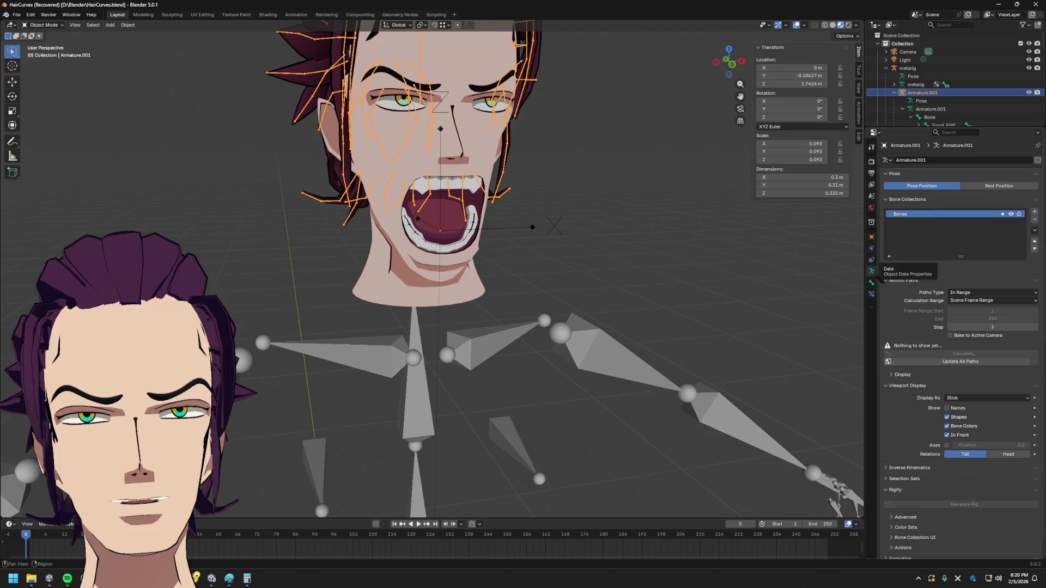
click(871, 294)
- In FaceMesh's data properties, drag the jawOpen shape key from 1.000 to 0.000 to close the mouth
click(402, 245)
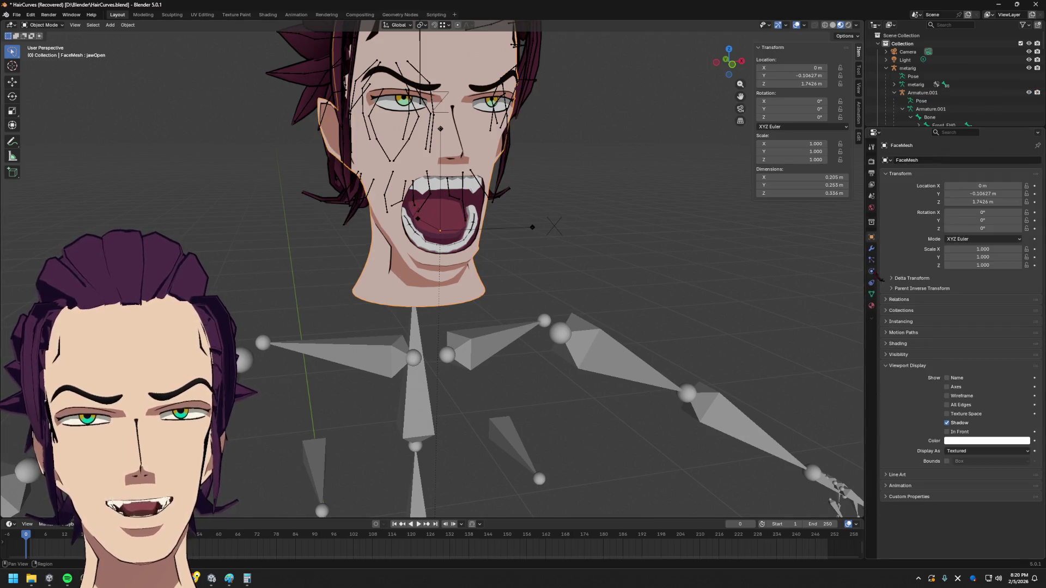
click(870, 249)
click(871, 293)
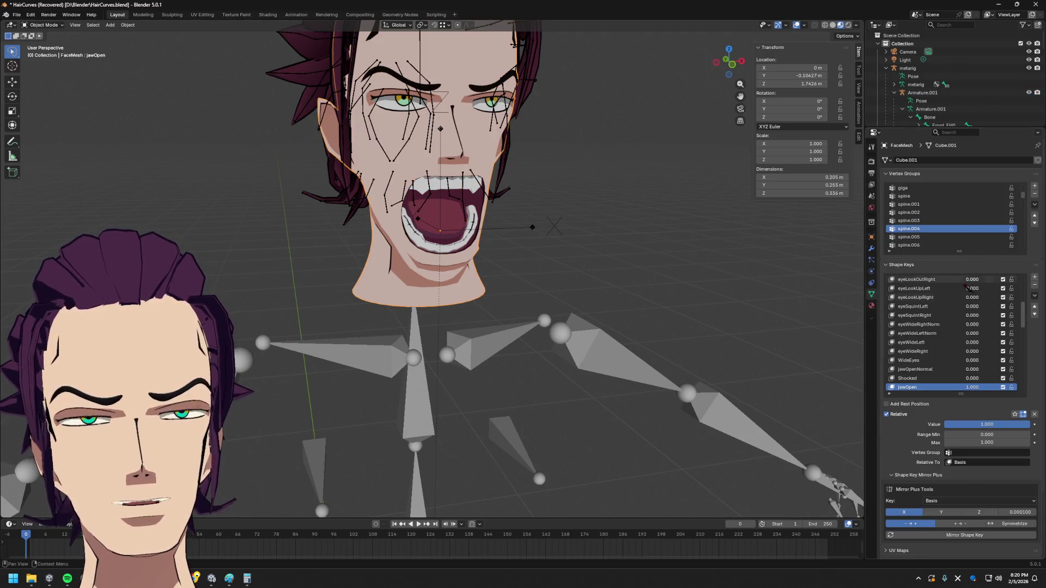
scroll(969, 286, down, 4)
scroll(955, 347, down, 4)
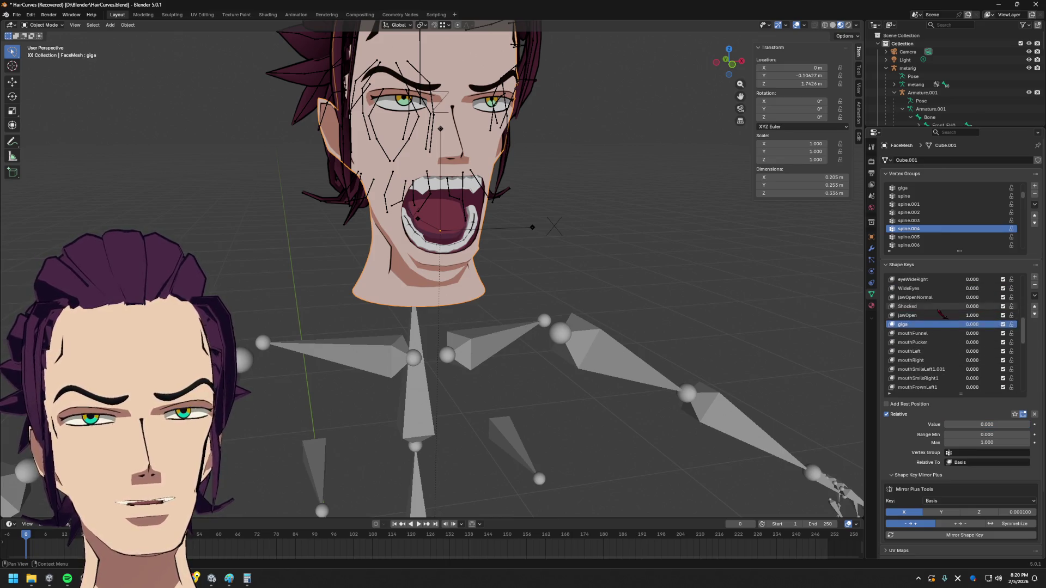
drag(998, 425, 945, 425)
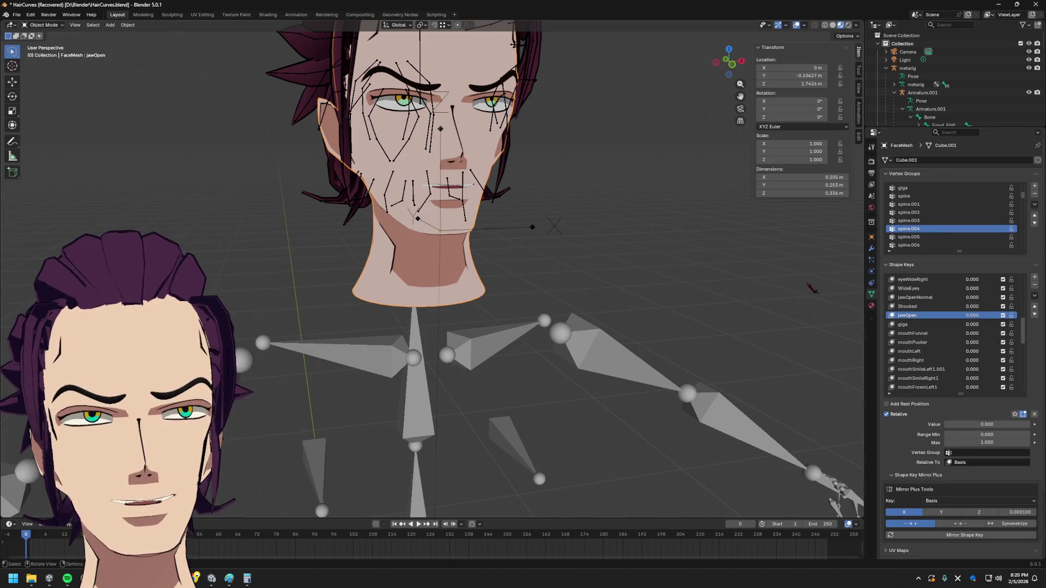
scroll(991, 334, down, 6)
scroll(980, 352, up, 11)
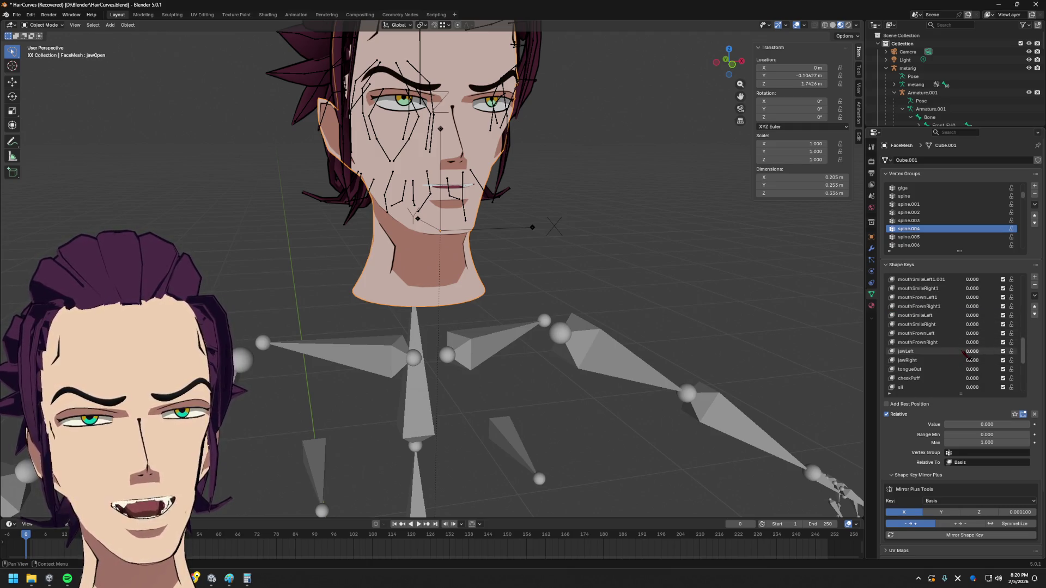
scroll(970, 357, down, 8)
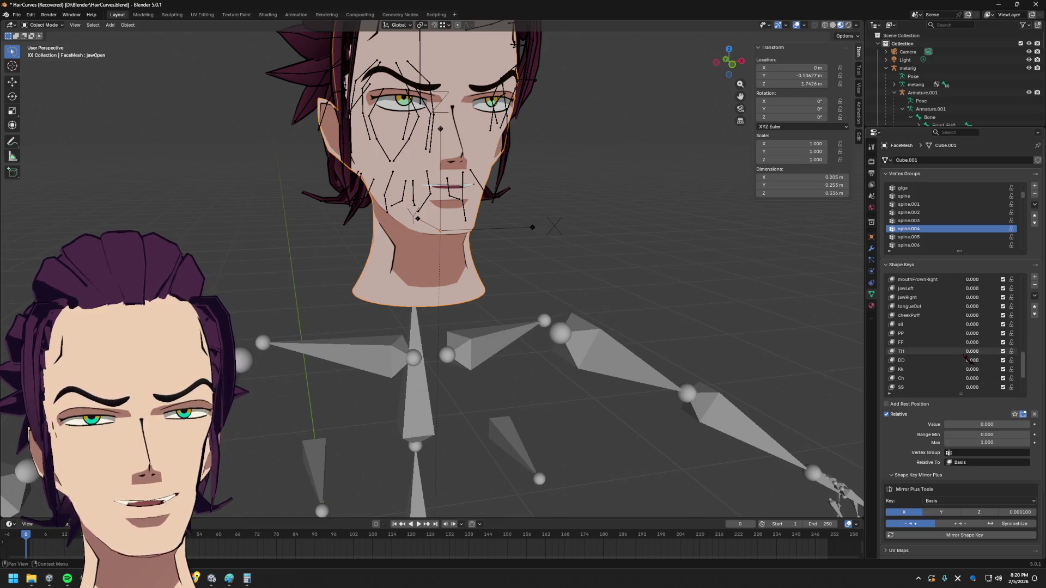
scroll(970, 360, up, 10)
scroll(969, 368, up, 10)
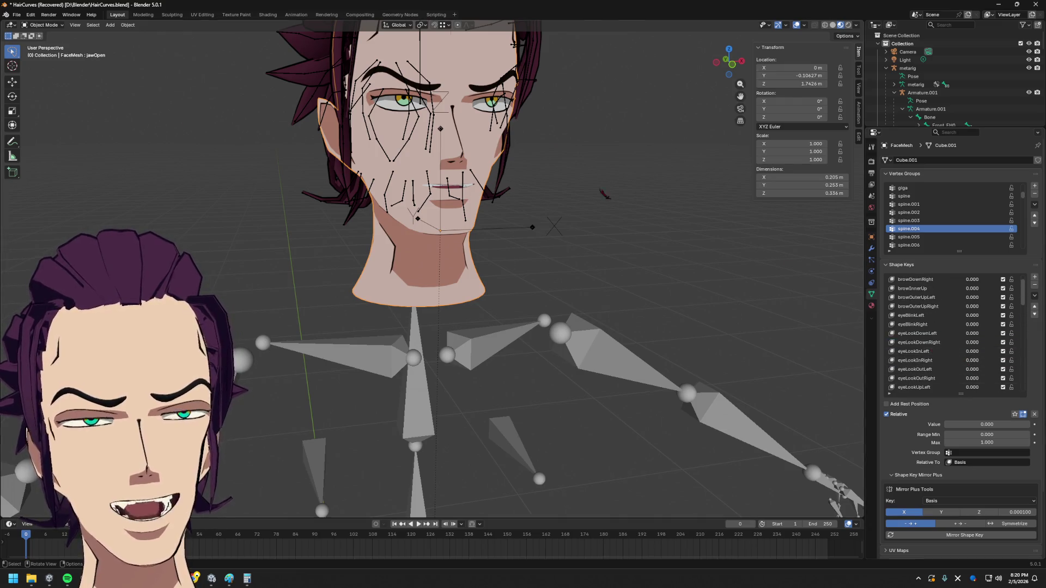
scroll(625, 202, up, 8)
mouse_move(626, 202)
middle_down()
mouse_move(613, 332)
mouse_move(855, 50)
middle_up()
- Snap to Right view, orbit around the eye's profile, and enter Edit Mode on the face mesh
click(730, 61)
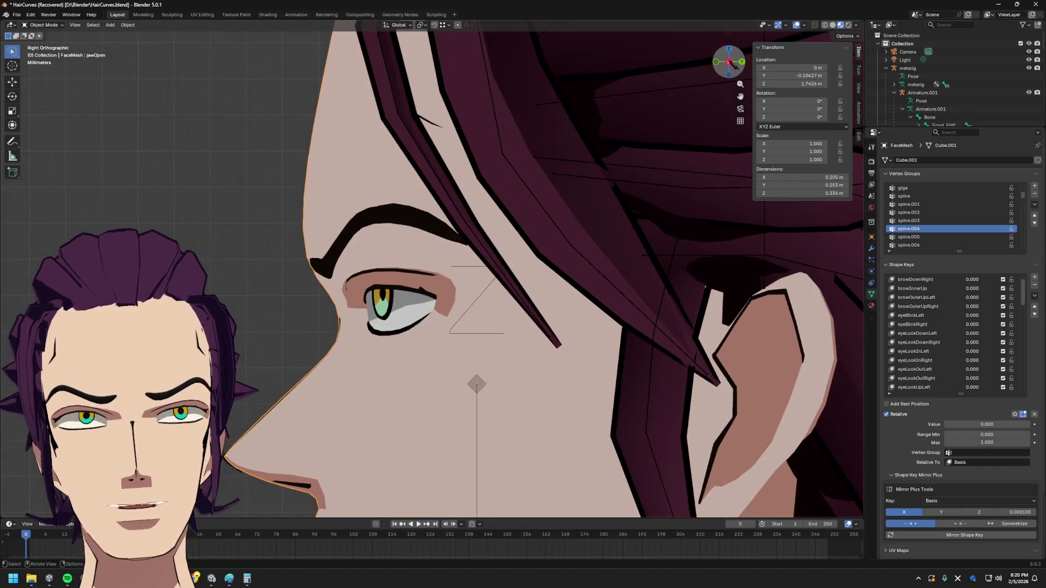
middle_drag(705, 287, 678, 282)
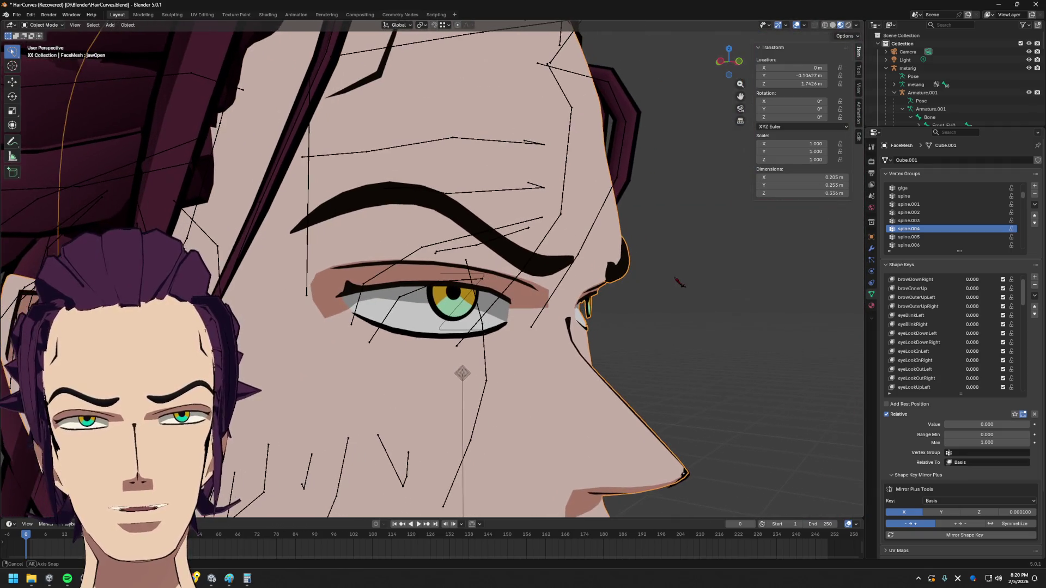
middle_drag(604, 323, 572, 328)
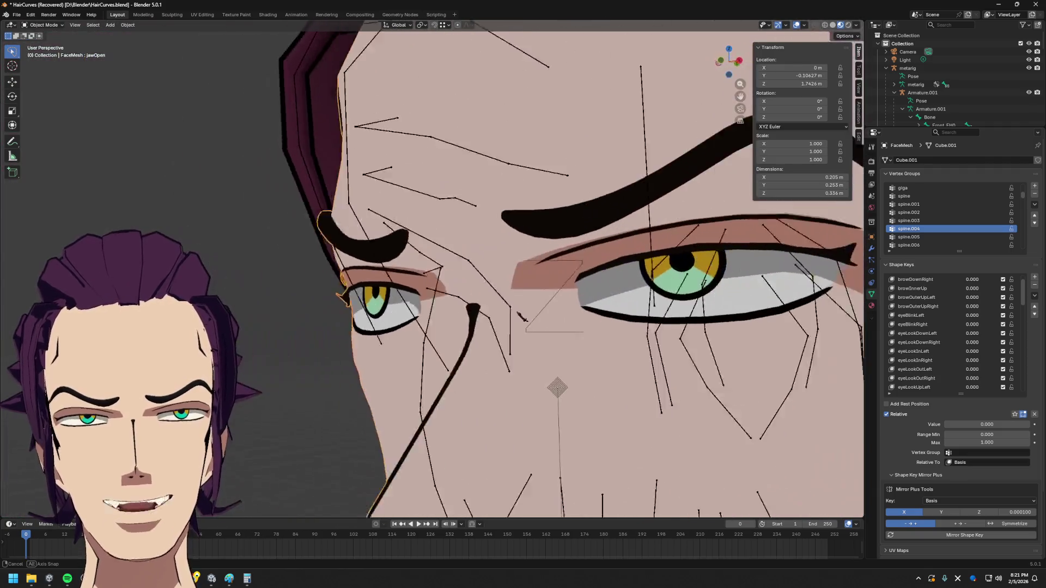
middle_drag(501, 318, 504, 318)
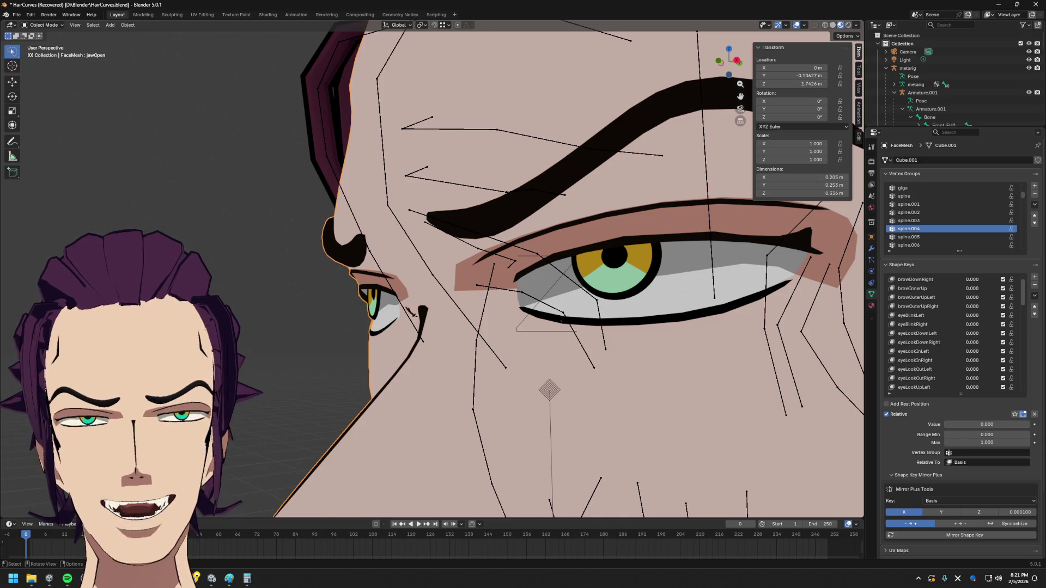
middle_drag(505, 318, 458, 318)
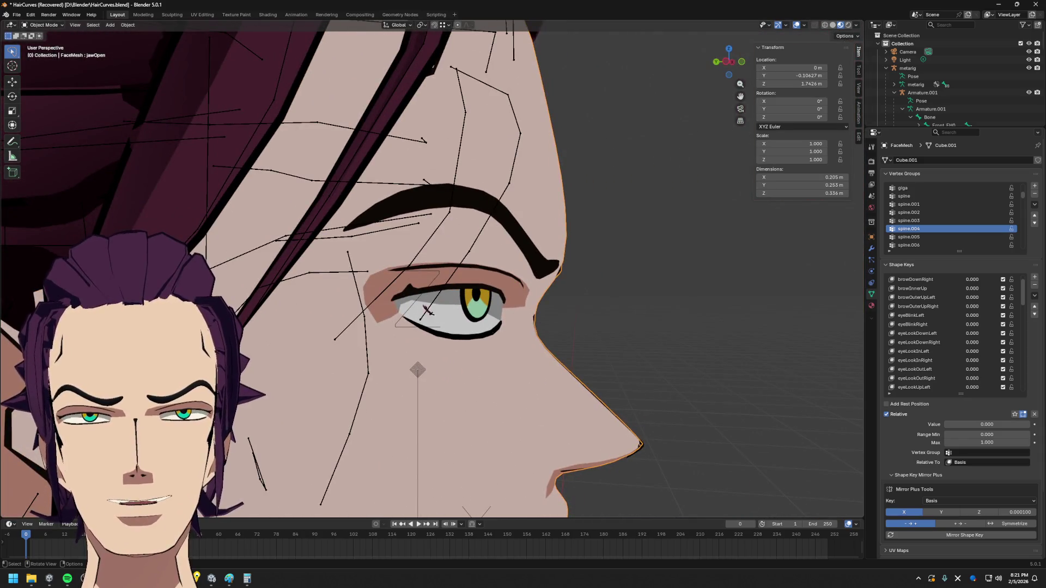
middle_drag(539, 298, 552, 300)
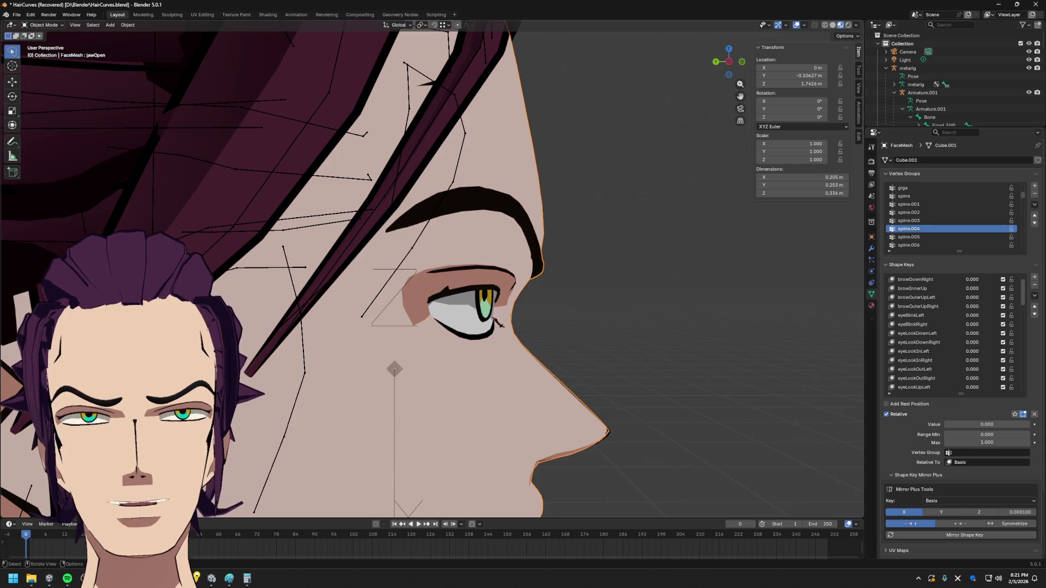
key(Tab)
mouse_move(495, 324)
middle_down()
mouse_move(448, 325)
mouse_move(508, 321)
mouse_move(326, 314)
middle_up()
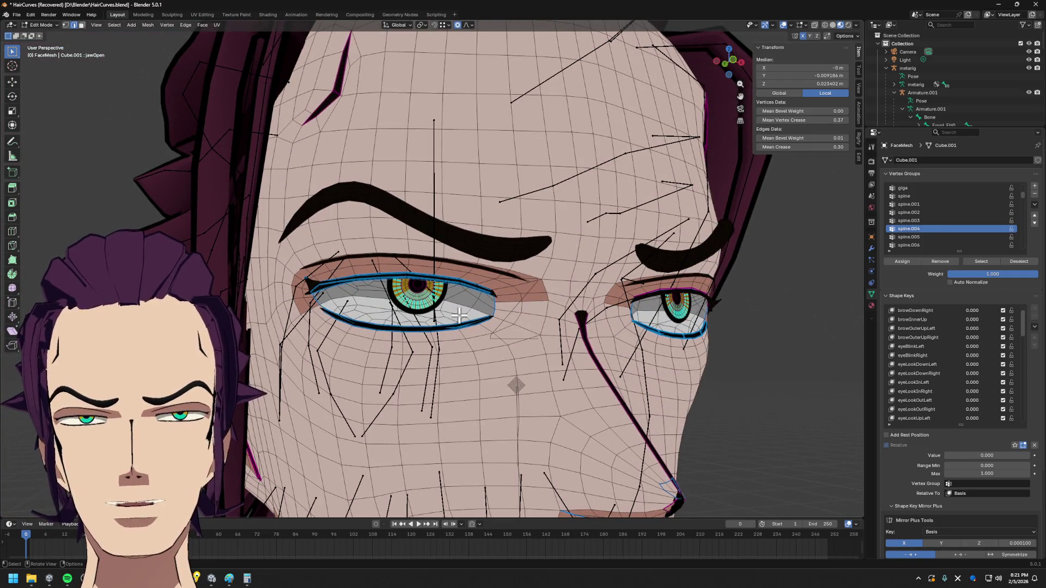
scroll(476, 314, up, 2)
scroll(473, 353, up, 4)
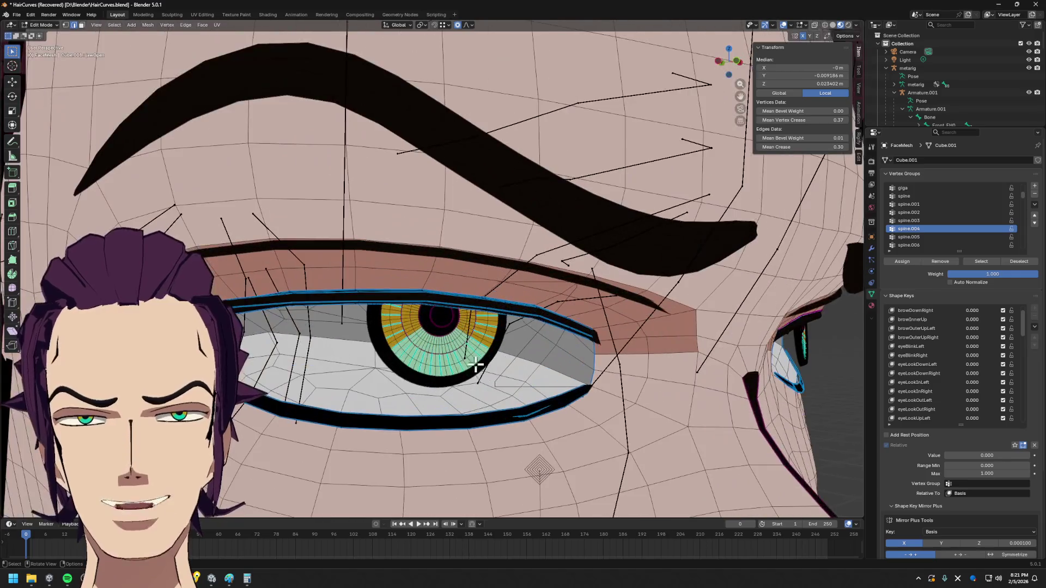
- Vertex-slide one eyelid vertex along its edges and cancel a second slide attempt
middle_drag(460, 390, 343, 331)
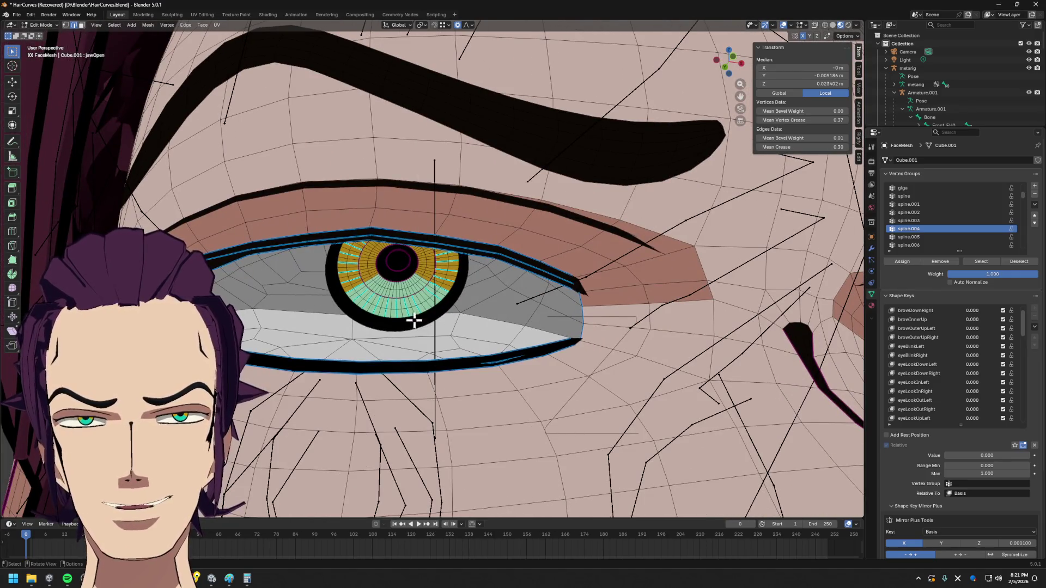
mouse_move(509, 321)
middle_down()
mouse_move(351, 329)
mouse_move(381, 380)
mouse_move(460, 368)
mouse_move(372, 303)
mouse_move(334, 301)
mouse_move(469, 337)
mouse_move(567, 343)
mouse_move(453, 295)
mouse_move(499, 331)
mouse_move(472, 318)
mouse_move(478, 335)
mouse_move(455, 336)
middle_up()
click(342, 392)
key(g)
key(g)
click(346, 345)
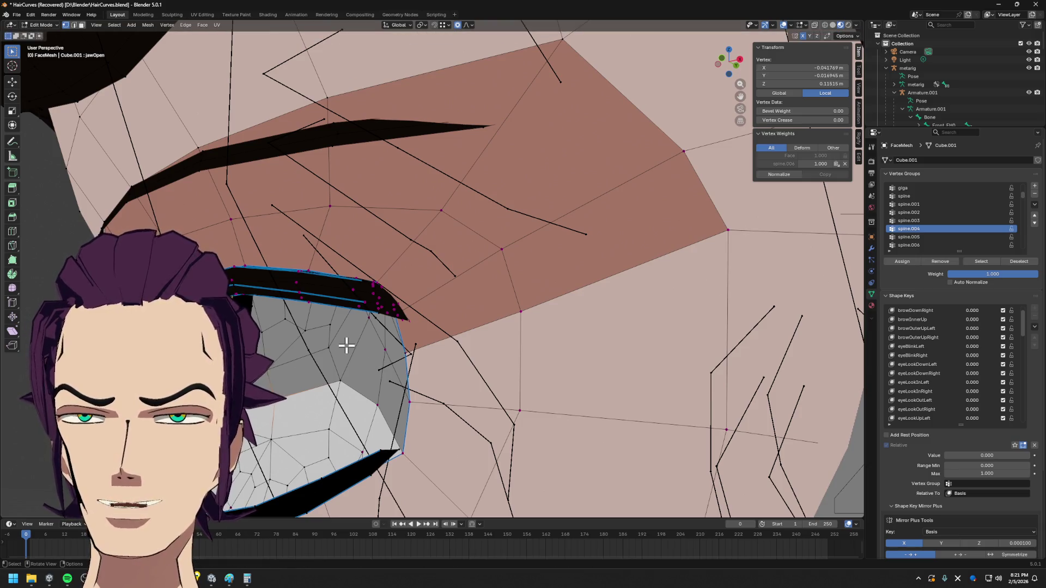
key(g)
right_click(330, 373)
right_click(319, 433)
key(Escape)
scroll(940, 353, up, 1)
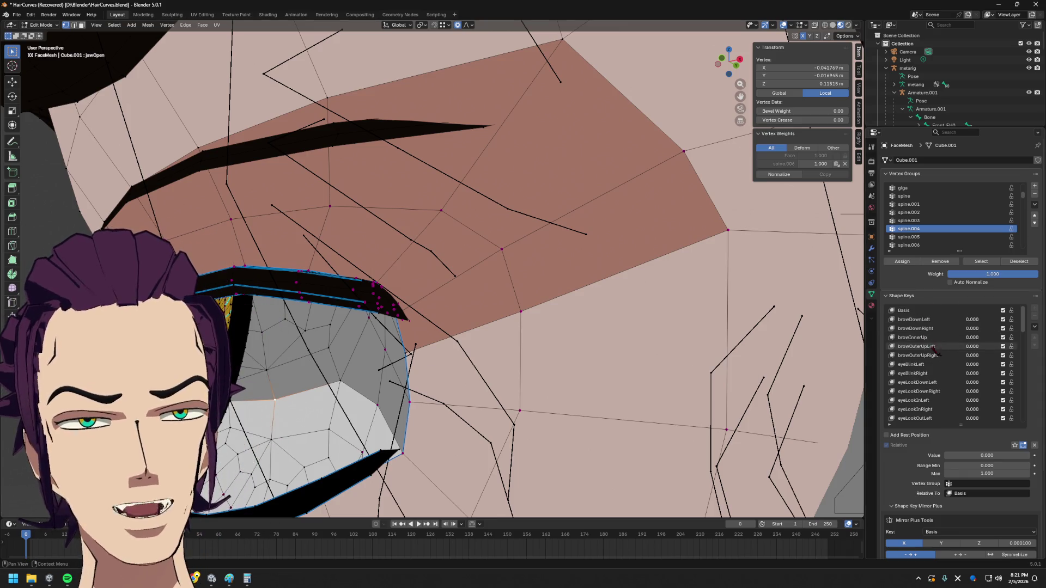
- Make the Basis shape key active, undo the stray edit, and reselect Basis
click(927, 315)
middle_drag(408, 362, 398, 362)
middle_drag(665, 187, 621, 245)
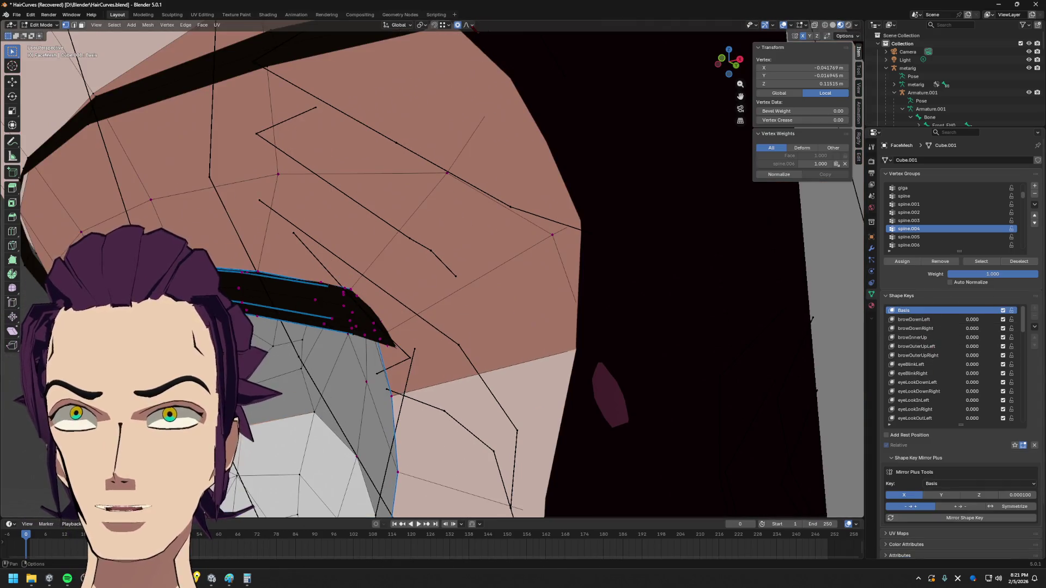
right_click(397, 215)
key(Escape)
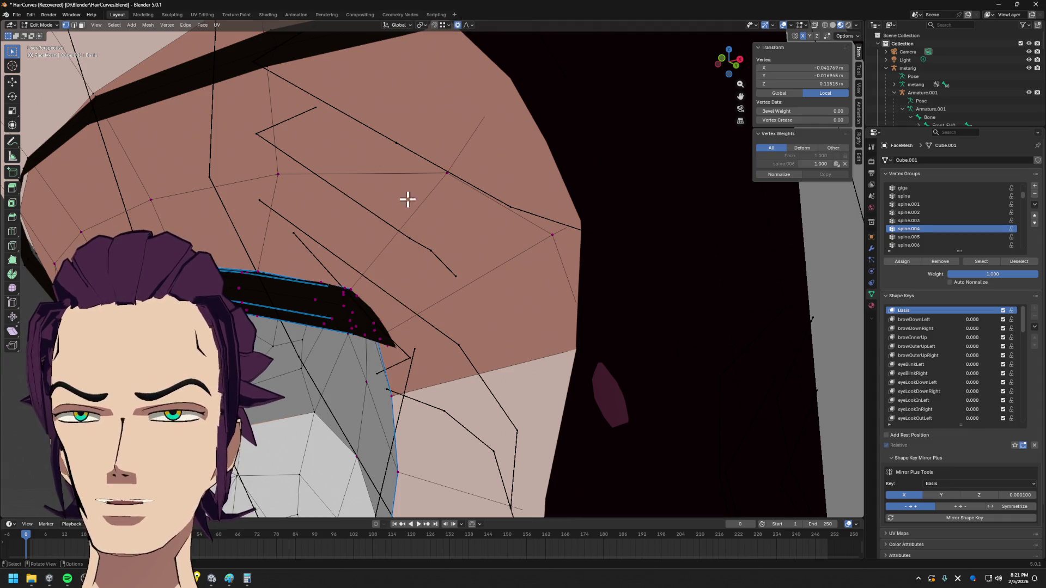
key(ctrl+z)
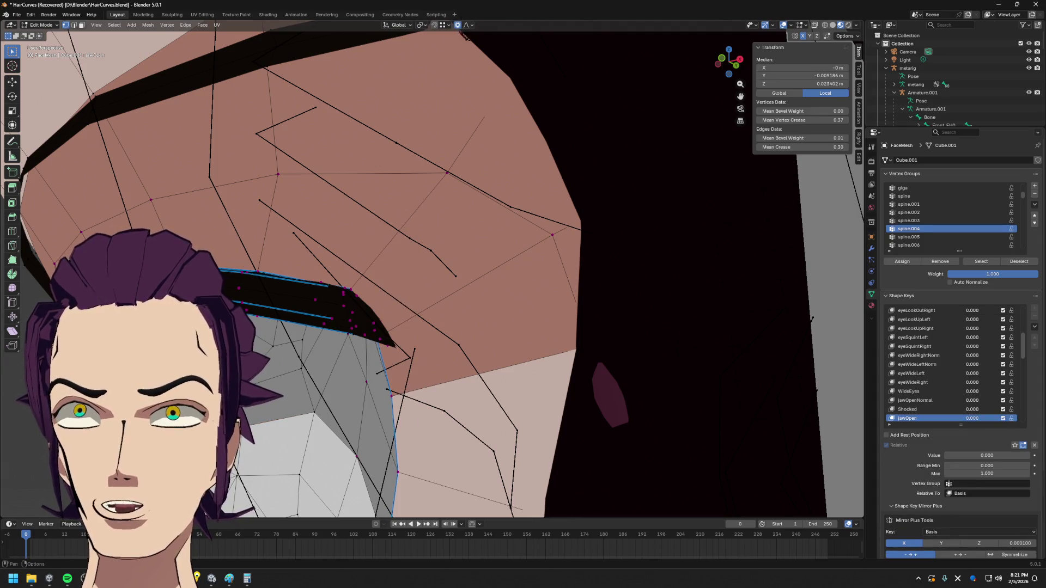
scroll(908, 409, up, 6)
scroll(944, 356, up, 7)
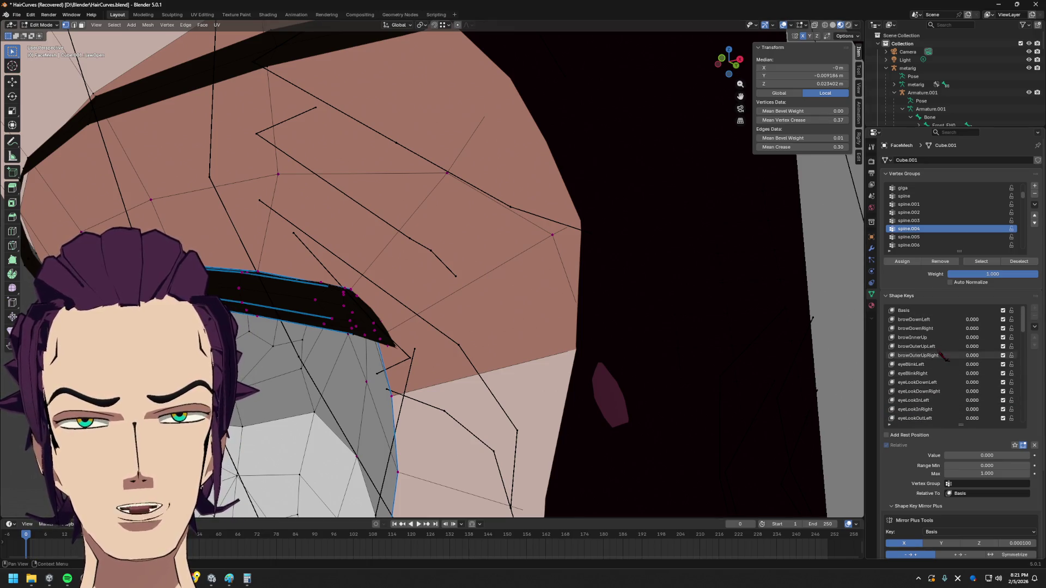
click(931, 314)
- Slide another eyelid vertex along its edges on the Basis shape, then return to Object Mode
middle_drag(474, 282, 401, 306)
click(354, 338)
mouse_move(354, 337)
middle_down()
mouse_move(379, 355)
mouse_move(668, 347)
mouse_move(572, 346)
mouse_move(641, 362)
mouse_move(623, 366)
mouse_move(630, 362)
mouse_move(356, 311)
middle_up()
key(g)
key(g)
click(377, 344)
key(Tab)
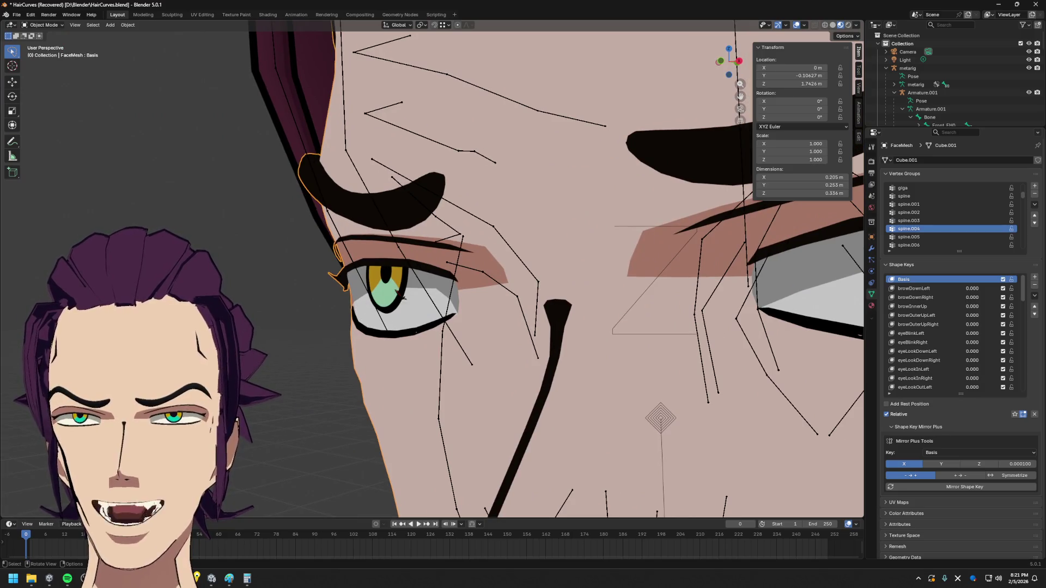
mouse_move(444, 308)
middle_down()
mouse_move(595, 319)
mouse_move(450, 320)
mouse_move(605, 326)
mouse_move(456, 321)
mouse_move(596, 326)
mouse_move(506, 322)
mouse_move(516, 319)
mouse_move(544, 334)
mouse_move(451, 329)
mouse_move(494, 323)
mouse_move(457, 318)
mouse_move(482, 368)
mouse_move(471, 320)
mouse_move(506, 334)
mouse_move(537, 272)
middle_up()
scroll(593, 313, down, 3)
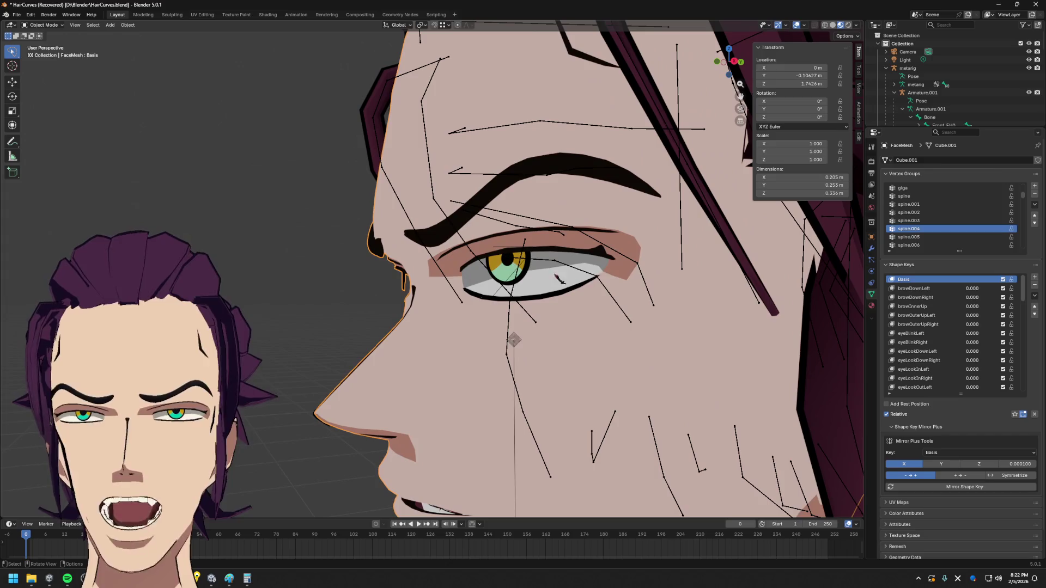
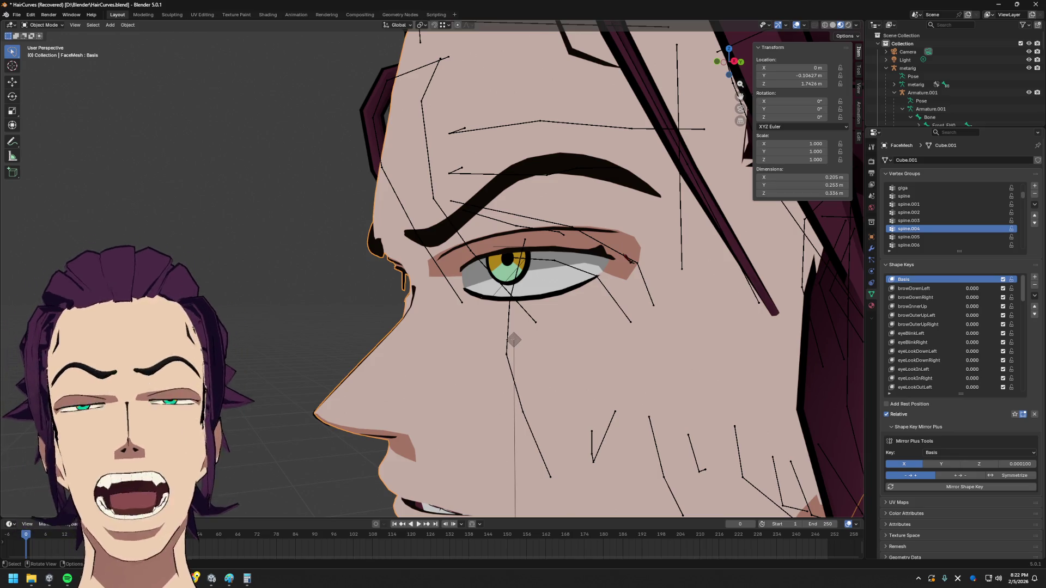
- Inspect the head, eye socket and ear from several side profiles, in and out of Edit Mode
mouse_move(654, 343)
middle_down()
mouse_move(572, 348)
mouse_move(670, 357)
mouse_move(468, 293)
mouse_move(756, 368)
mouse_move(711, 379)
mouse_move(647, 341)
mouse_move(621, 301)
mouse_move(451, 226)
mouse_move(485, 373)
middle_up()
scroll(605, 351, up, 3)
key(Tab)
scroll(572, 348, up, 2)
scroll(572, 348, up, 2)
scroll(509, 304, down, 2)
scroll(519, 300, up, 2)
scroll(620, 301, up, 3)
scroll(486, 373, down, 2)
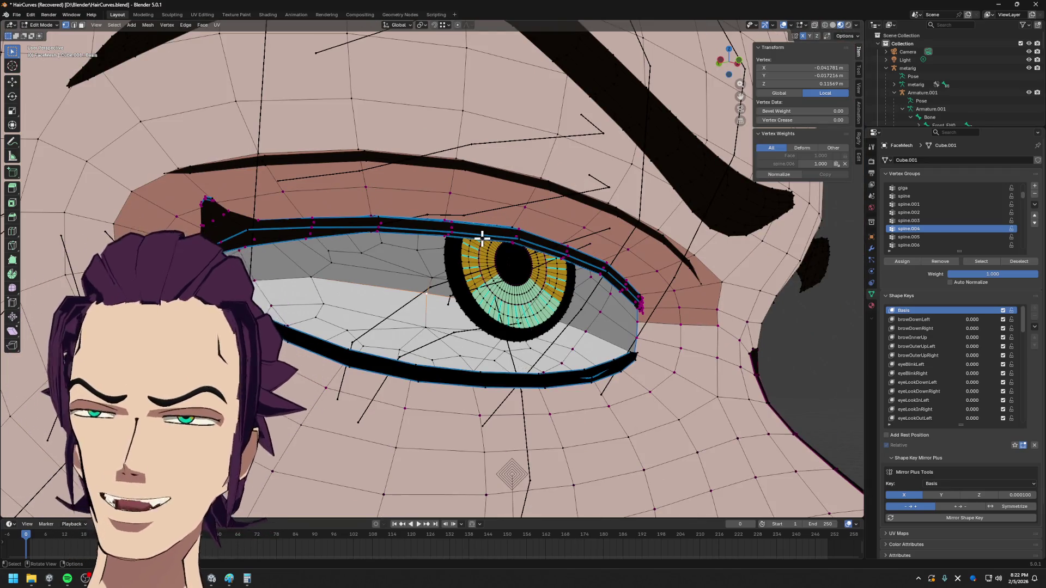
middle_drag(482, 237, 536, 324)
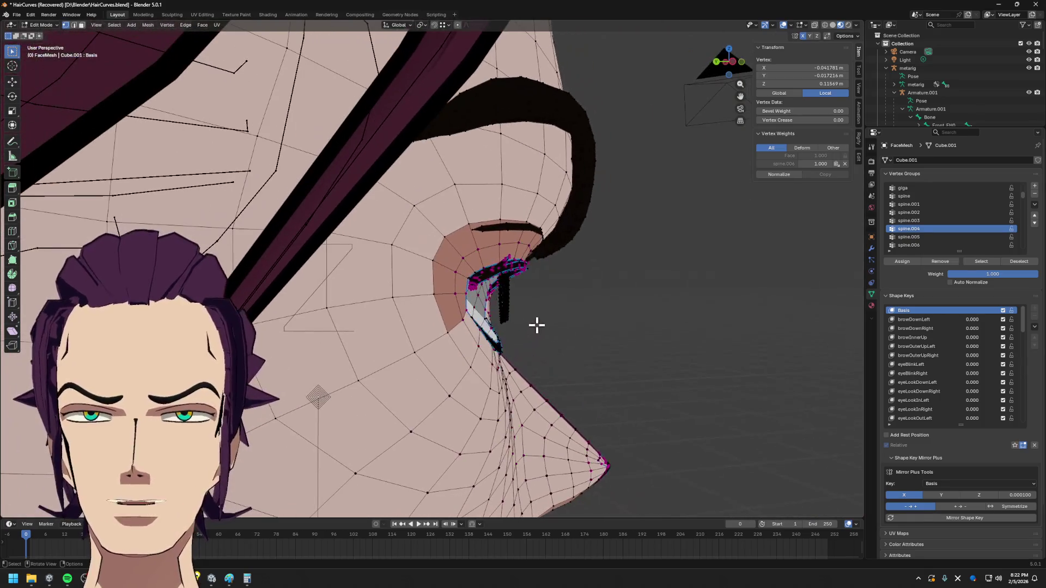
scroll(469, 305, up, 3)
middle_drag(579, 334, 551, 335)
scroll(551, 335, up, 2)
scroll(564, 393, down, 3)
scroll(567, 370, down, 2)
scroll(589, 360, down, 3)
scroll(598, 352, down, 2)
key(Tab)
scroll(597, 342, down, 2)
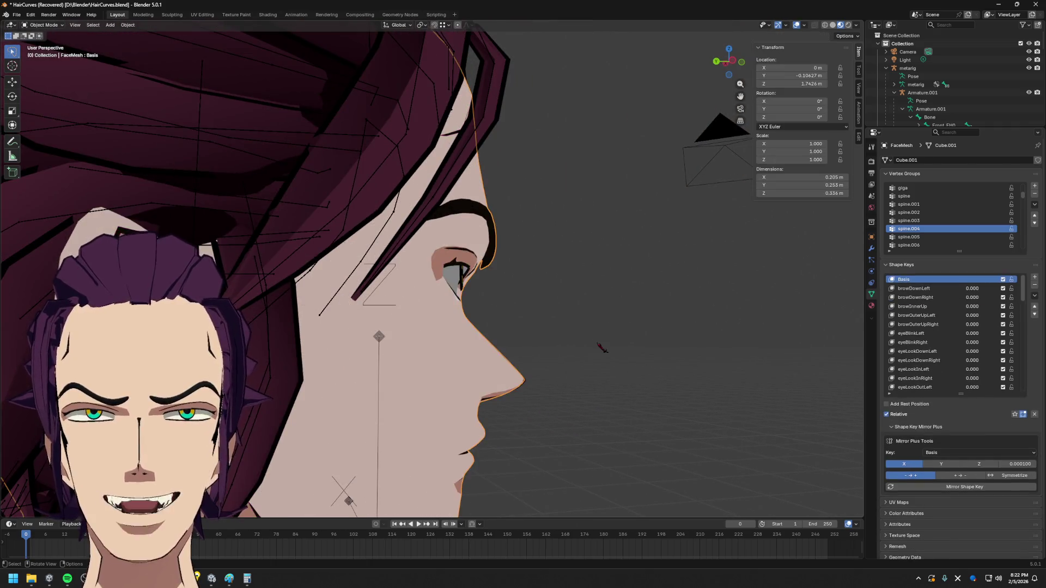
scroll(596, 342, down, 2)
scroll(596, 341, down, 2)
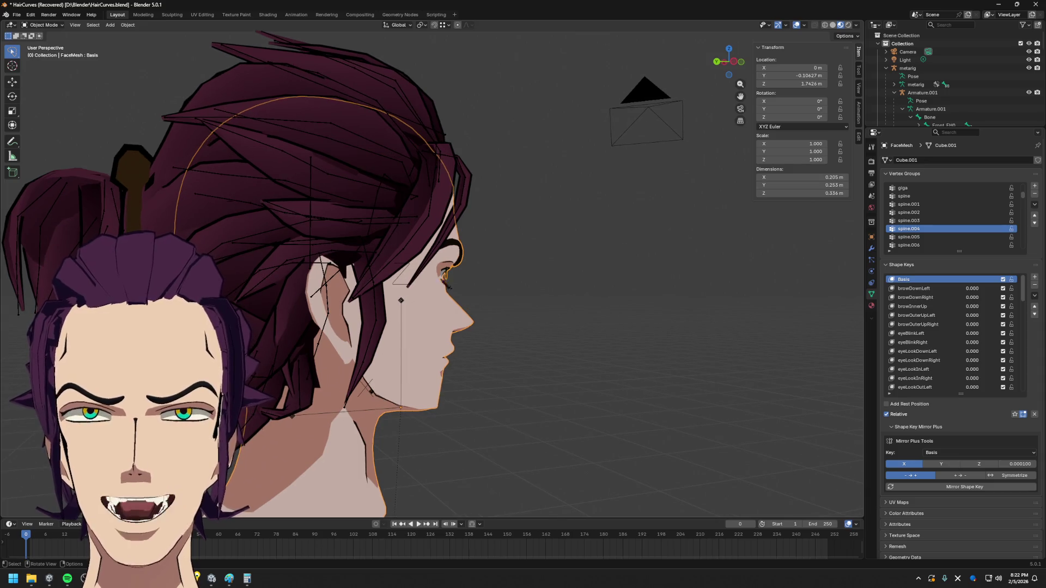
scroll(448, 284, up, 3)
scroll(464, 276, up, 1)
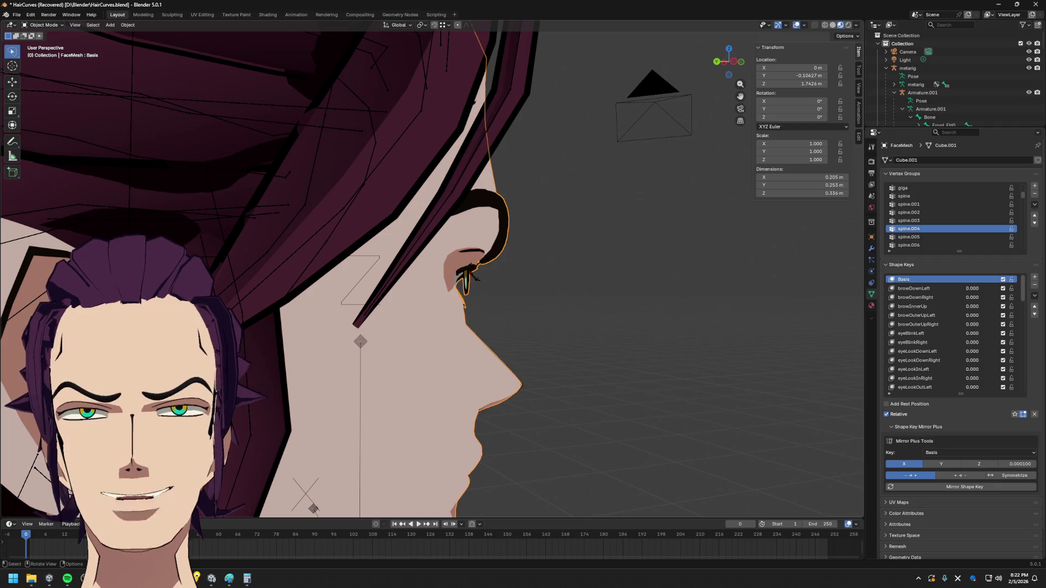
middle_drag(480, 289, 494, 294)
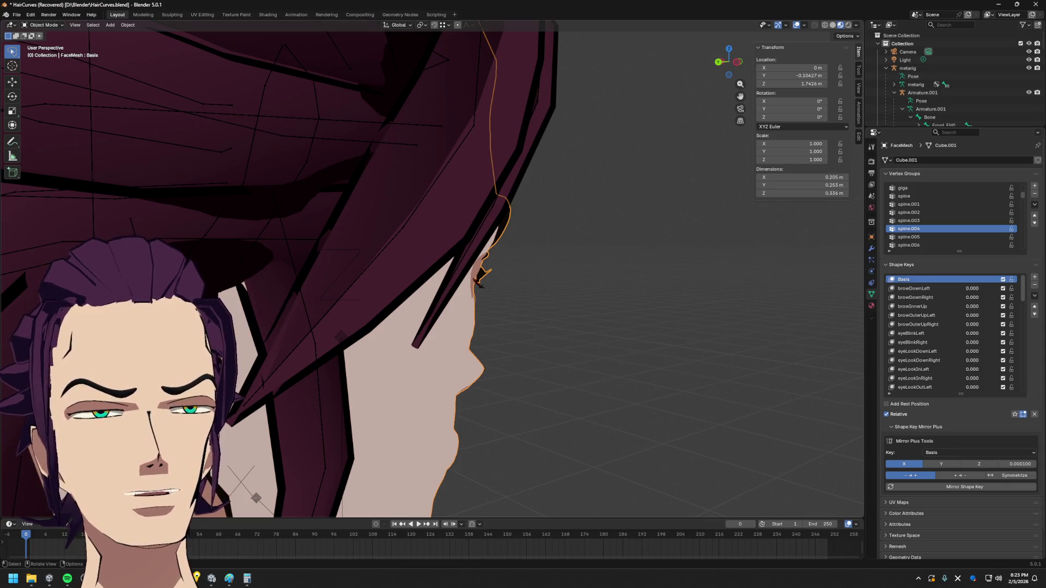
scroll(482, 278, down, 3)
scroll(535, 296, down, 2)
scroll(526, 285, down, 2)
scroll(510, 289, down, 1)
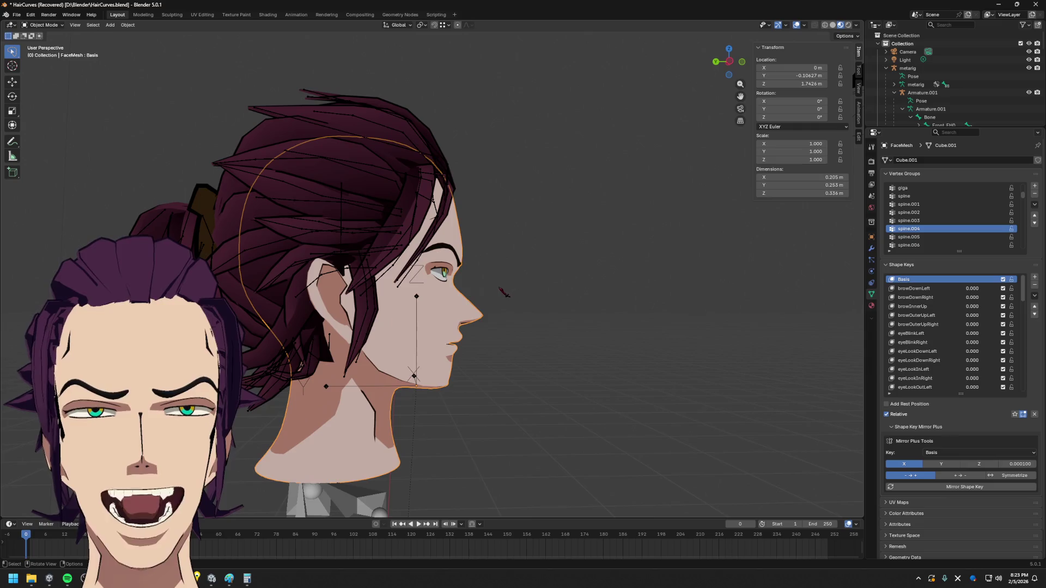
mouse_move(506, 293)
middle_down()
mouse_move(515, 294)
mouse_move(503, 295)
mouse_move(507, 375)
middle_up()
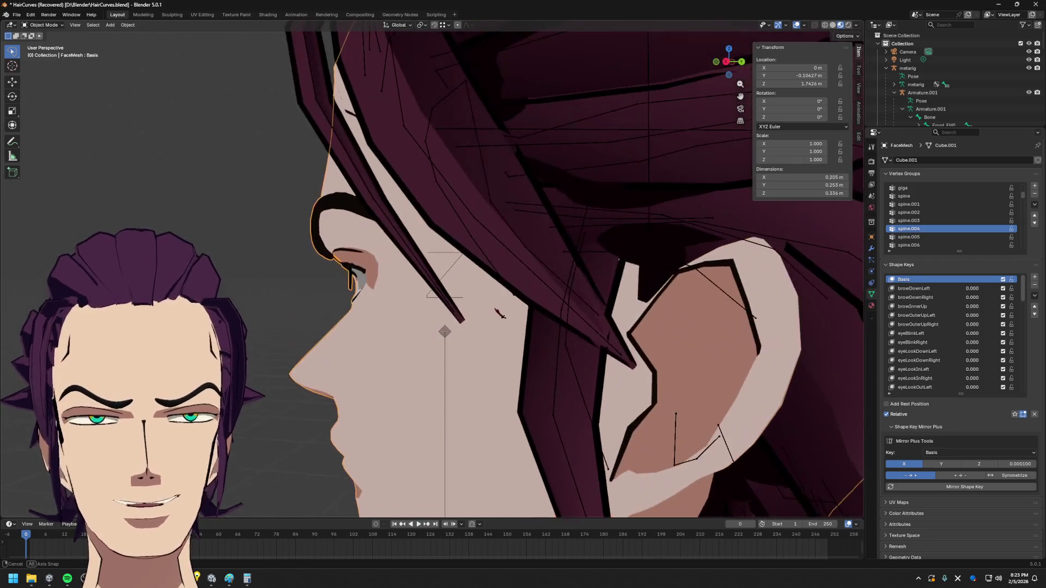
mouse_move(511, 372)
middle_down()
mouse_move(500, 315)
mouse_move(523, 327)
middle_up()
mouse_move(521, 289)
middle_down()
mouse_move(520, 340)
mouse_move(500, 334)
mouse_move(683, 337)
middle_up()
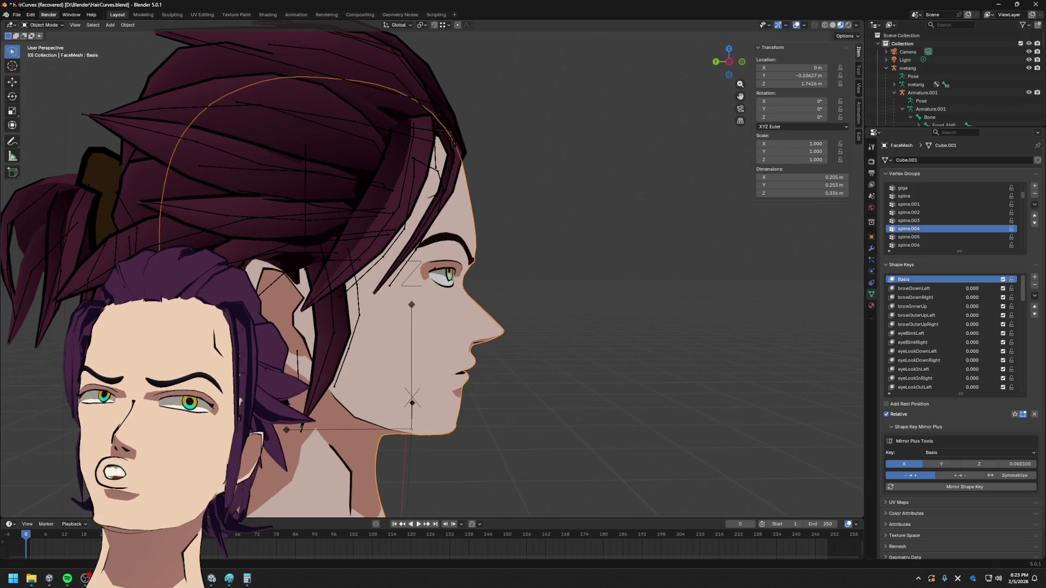
- Recover the last Blender session, discarding unsaved changes, and check the face mesh
click(17, 14)
mouse_move(37, 56)
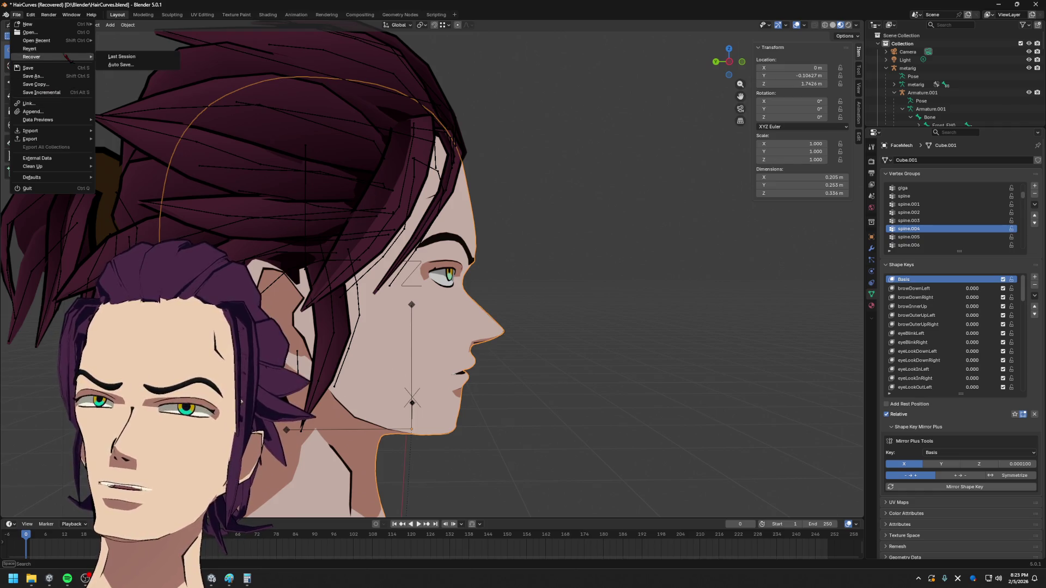
click(122, 57)
click(534, 301)
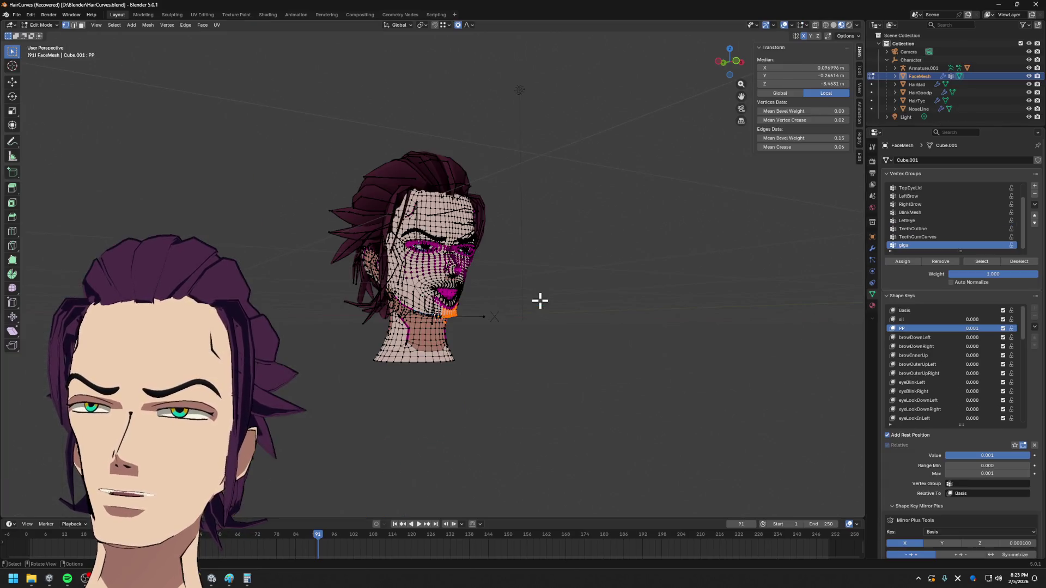
scroll(539, 299, up, 3)
scroll(533, 294, up, 5)
mouse_move(452, 440)
middle_down()
mouse_move(409, 327)
mouse_move(447, 269)
mouse_move(408, 245)
middle_up()
key(Tab)
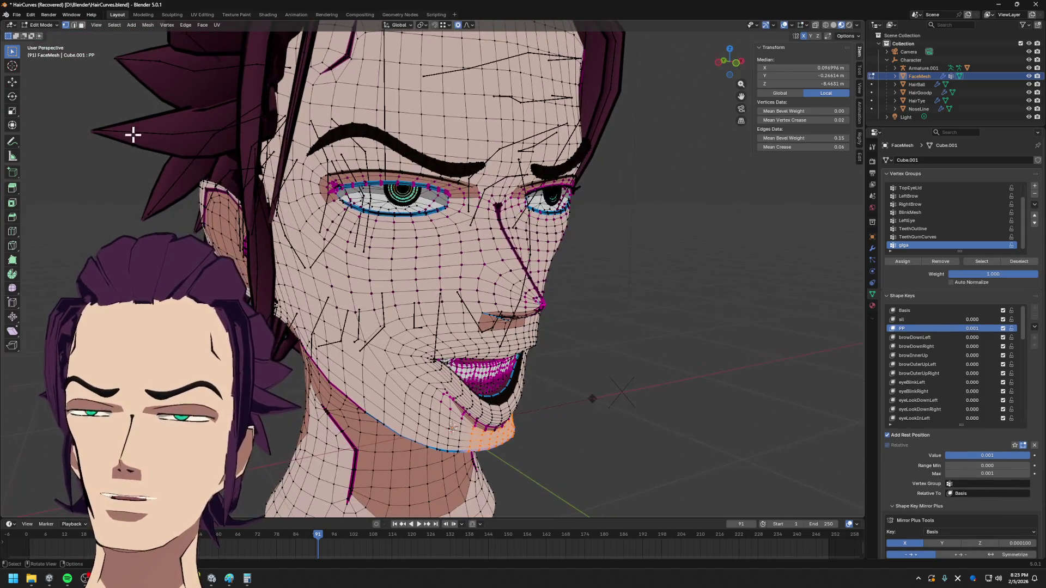
- Open HairCurvesCopy.blend via File > Open, choosing Don't Save for the current session
click(17, 15)
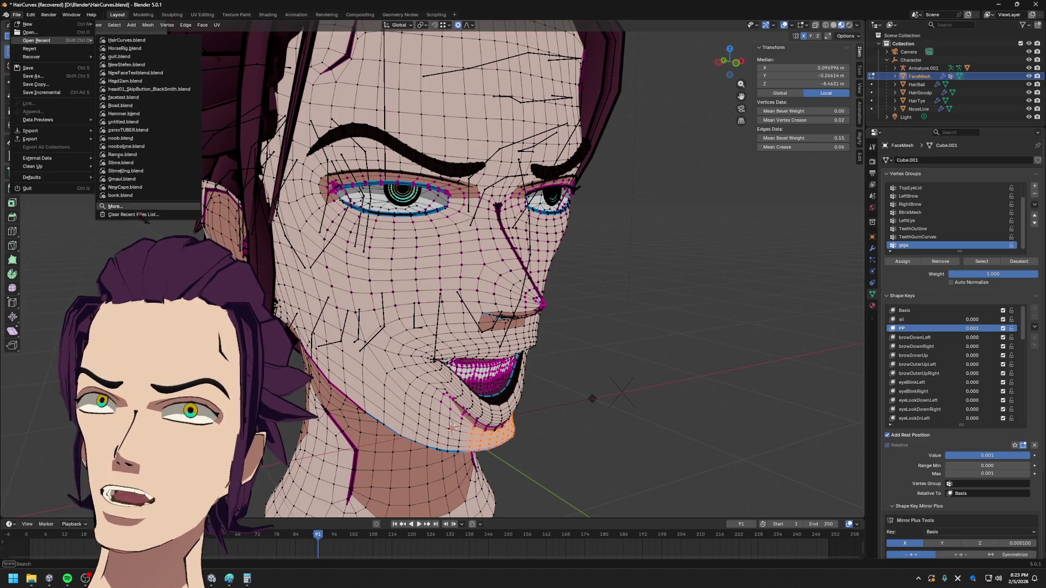
key(space)
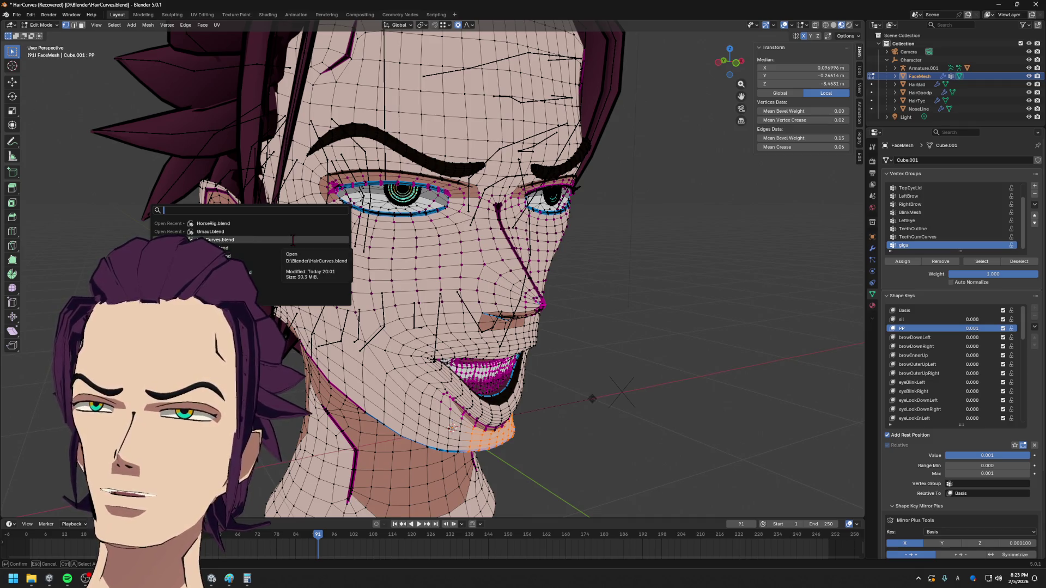
click(17, 15)
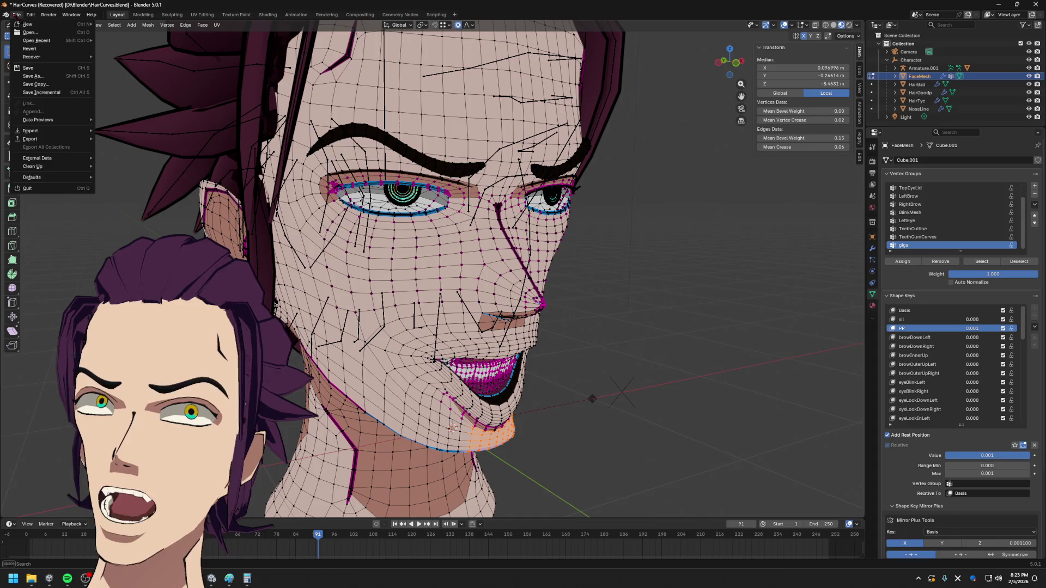
click(54, 35)
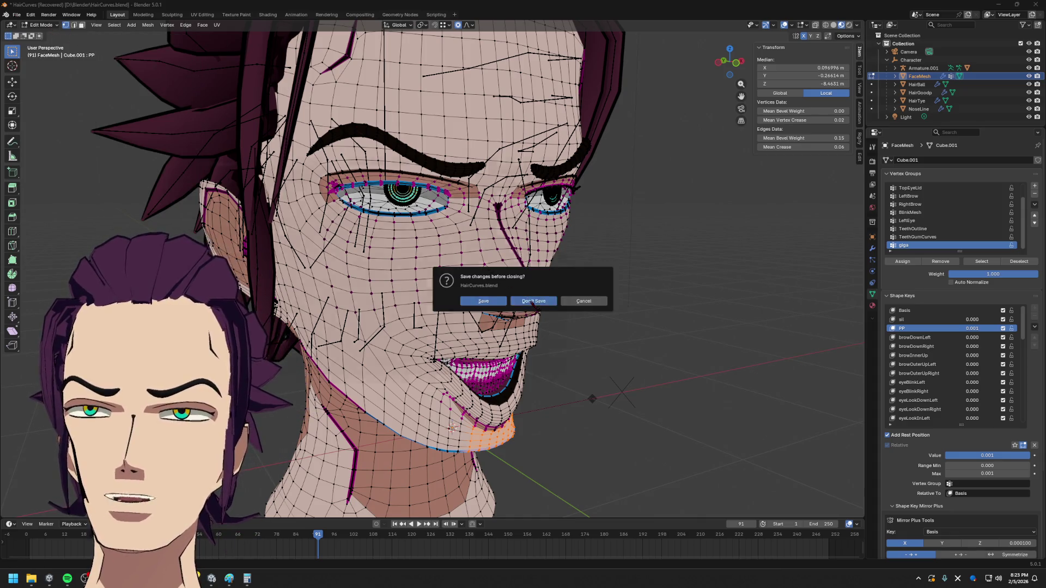
click(533, 301)
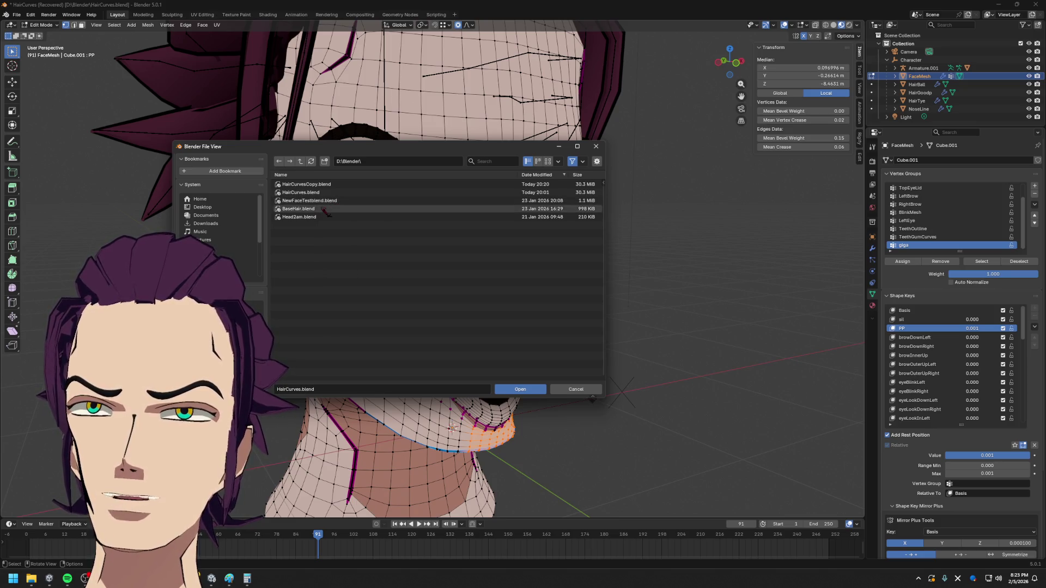
double_click(311, 184)
scroll(488, 307, up, 3)
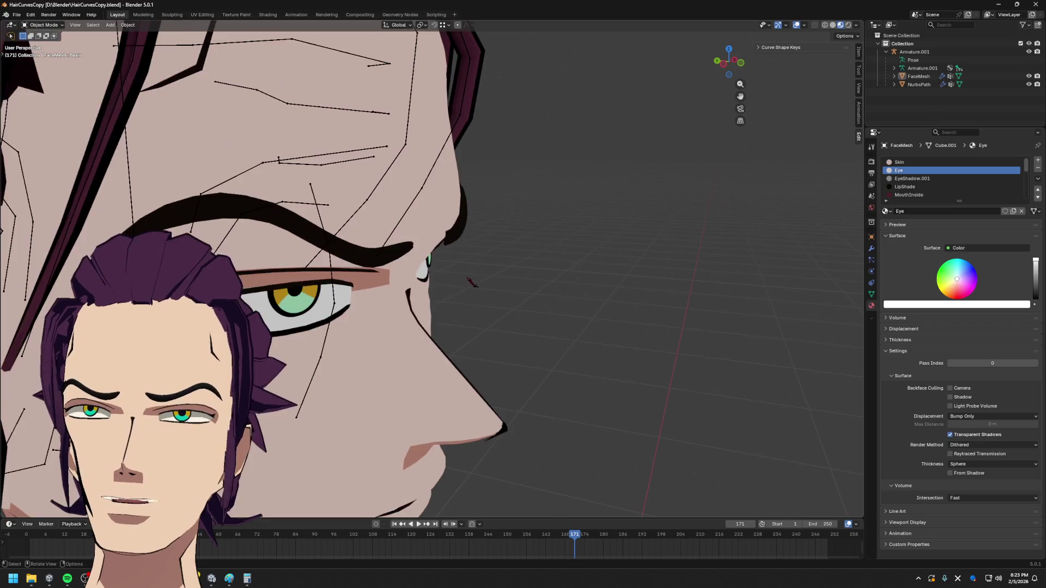
- Enter Edit Mode on the face mesh and face the eye mesh in face select mode
middle_drag(487, 307, 425, 269)
key(Tab)
scroll(388, 226, up, 4)
scroll(389, 226, up, 1)
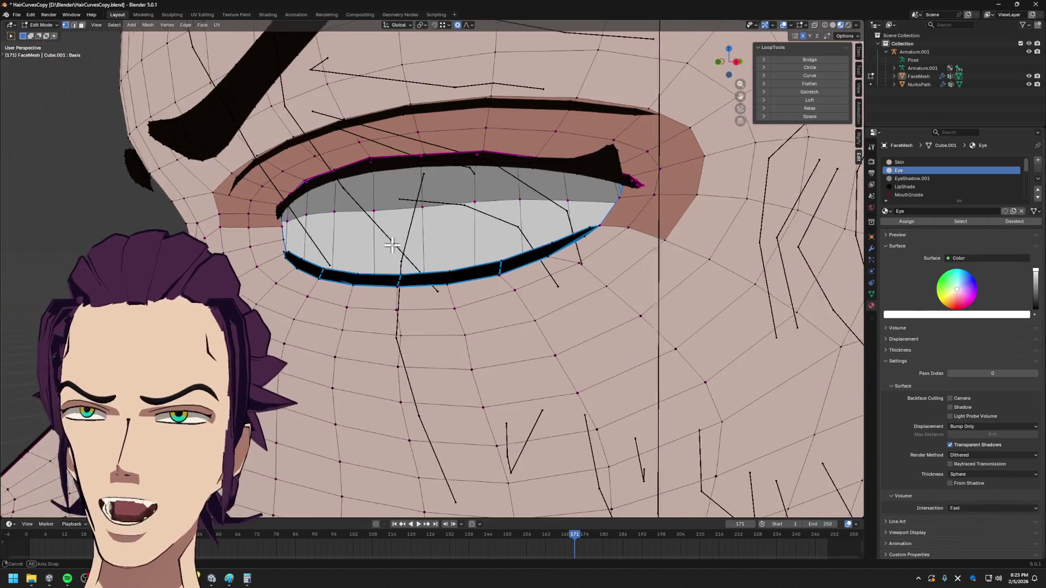
scroll(375, 234, up, 1)
mouse_move(266, 219)
middle_down()
mouse_move(286, 245)
mouse_move(693, 222)
middle_up()
mouse_move(683, 283)
middle_down()
mouse_move(594, 345)
mouse_move(545, 286)
middle_up()
middle_drag(523, 200, 517, 209)
key(3)
mouse_move(513, 251)
middle_down()
mouse_move(497, 262)
mouse_move(523, 266)
middle_up()
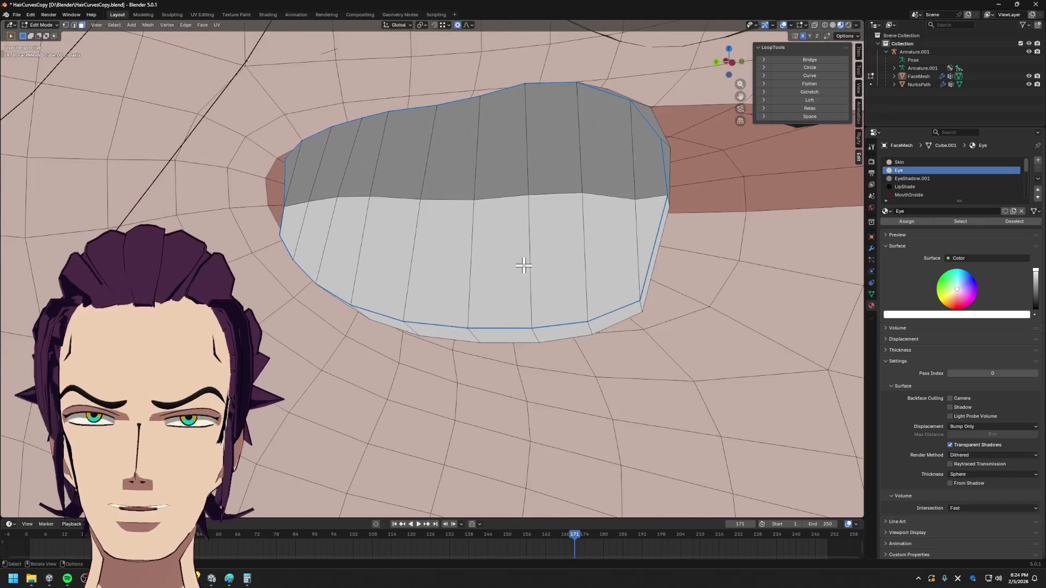
- Knife-cut a new edge from the eye's lower-right vertex across the eye faces
key(k)
click(641, 301)
middle_drag(651, 290, 598, 268)
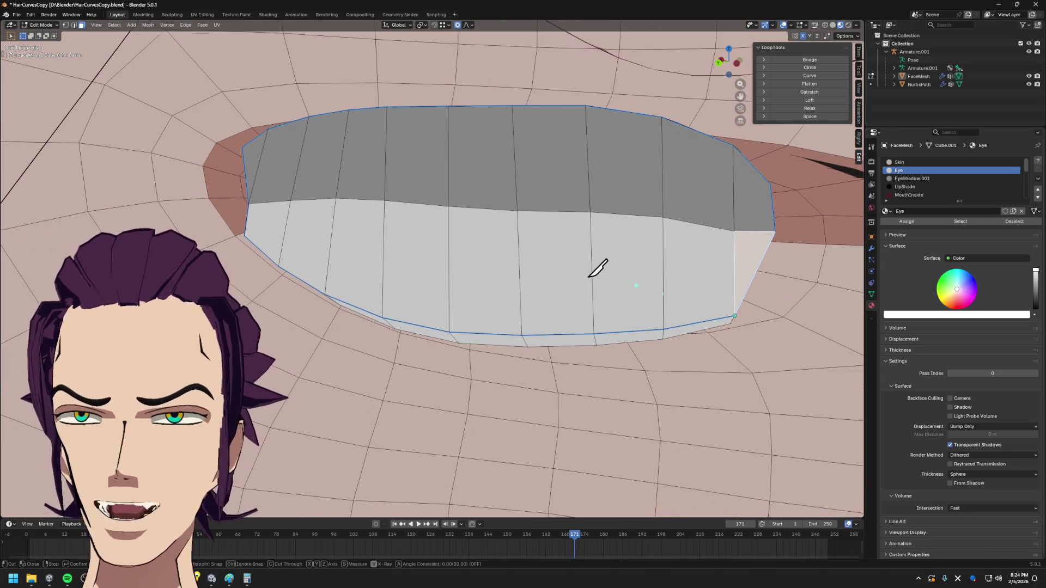
click(280, 266)
key(Return)
middle_drag(300, 249, 542, 240)
- Select the vertex at the eye's left corner and vertex-slide it along its edge
key(1)
click(306, 256)
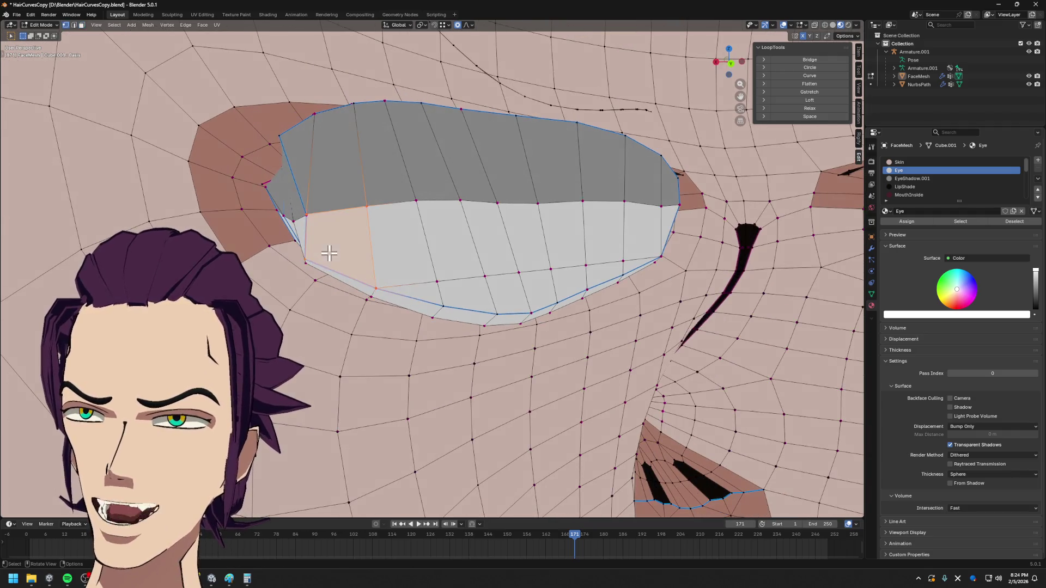
key(alt+a)
key(c)
key(Escape)
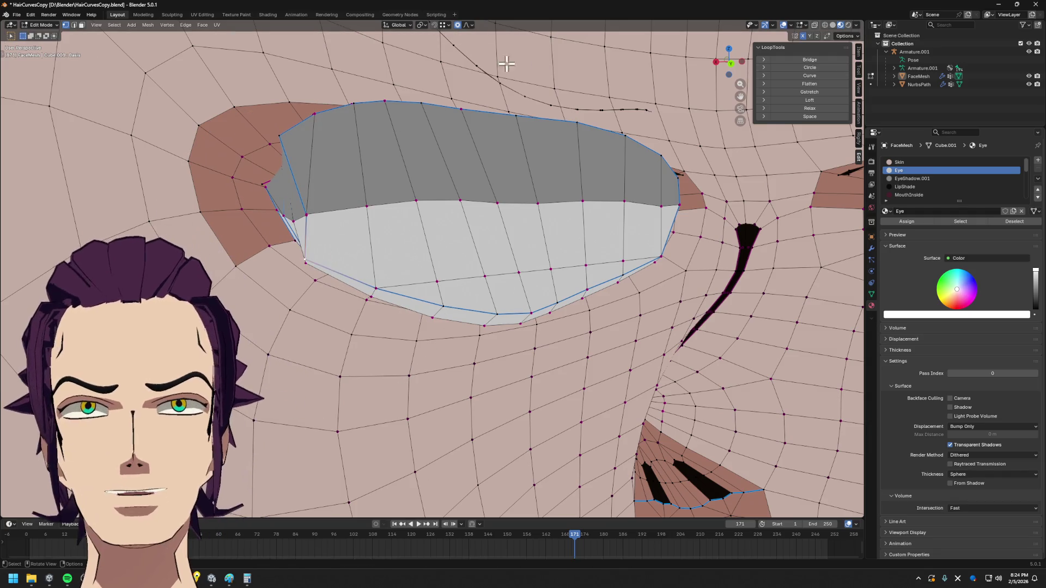
key(g)
key(g)
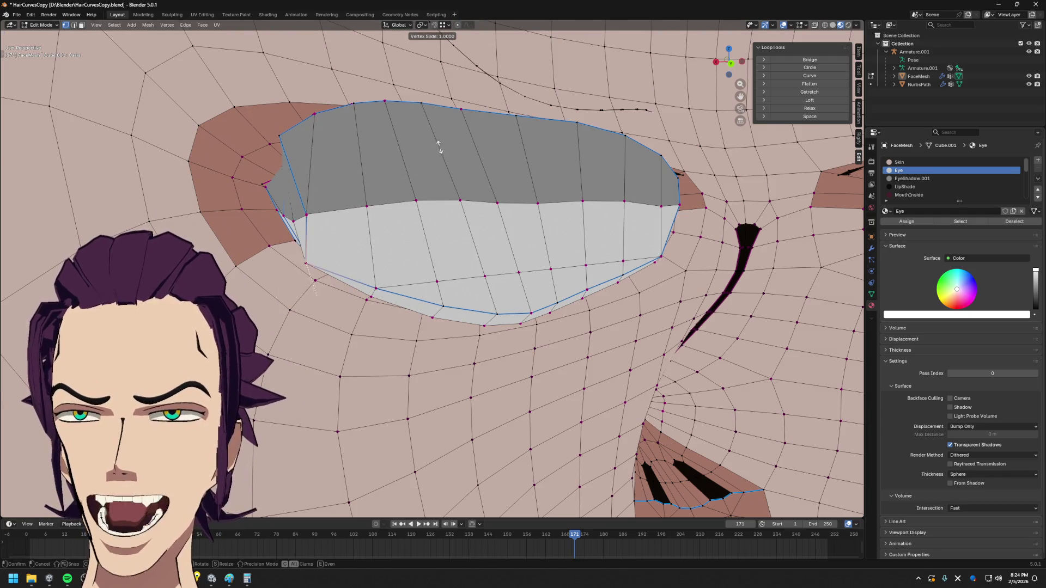
click(409, 179)
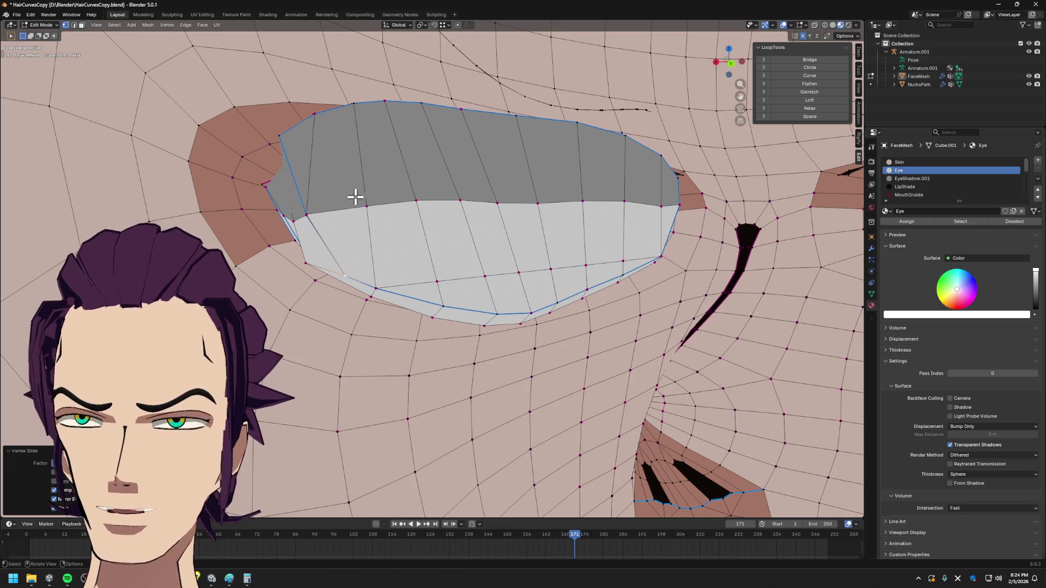
key(g)
key(g)
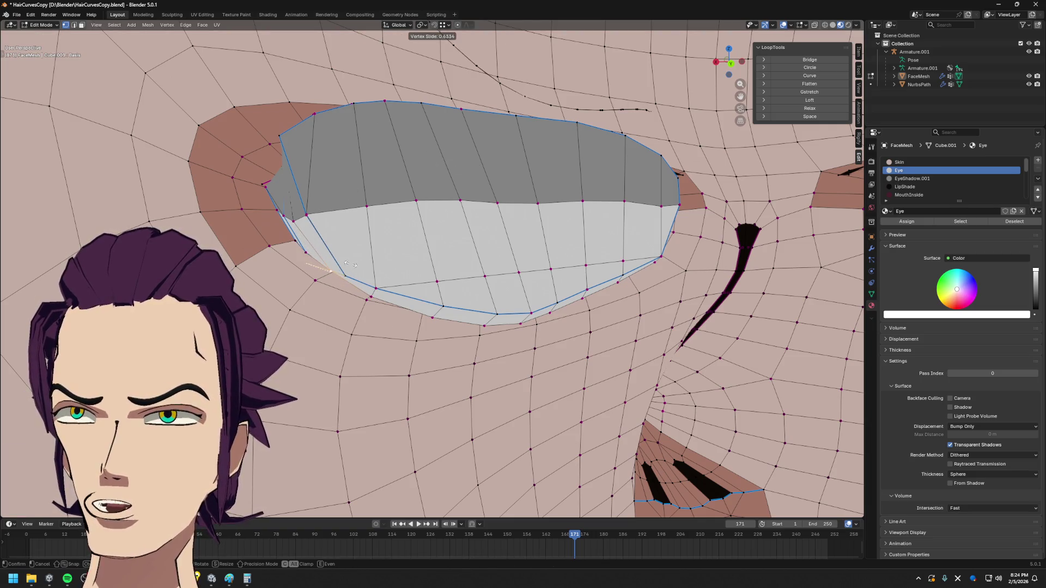
click(346, 263)
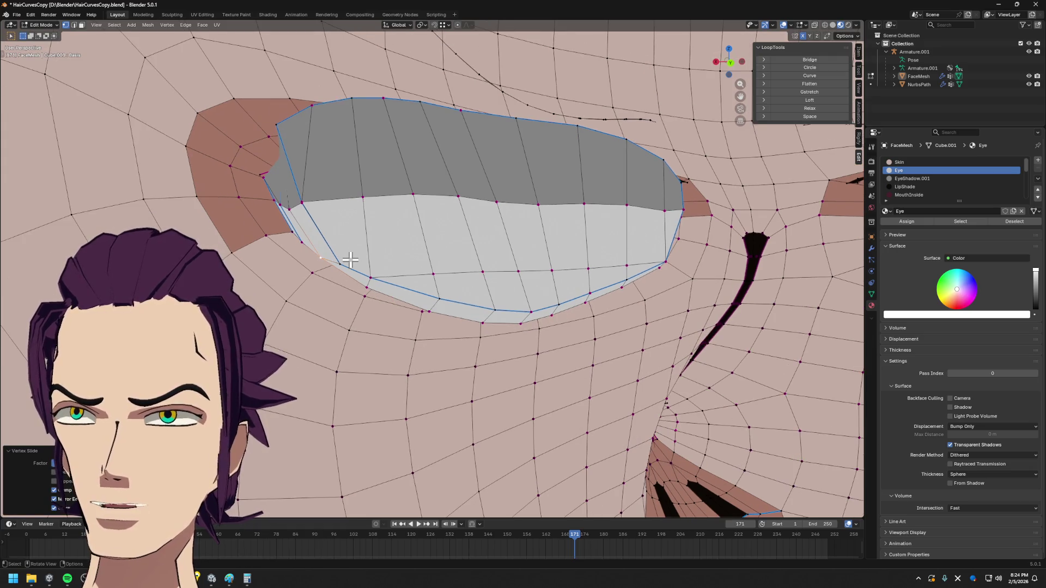
key(k)
- Finish a second knife cut from a lower eye vertex across the eye edges
click(340, 263)
click(369, 249)
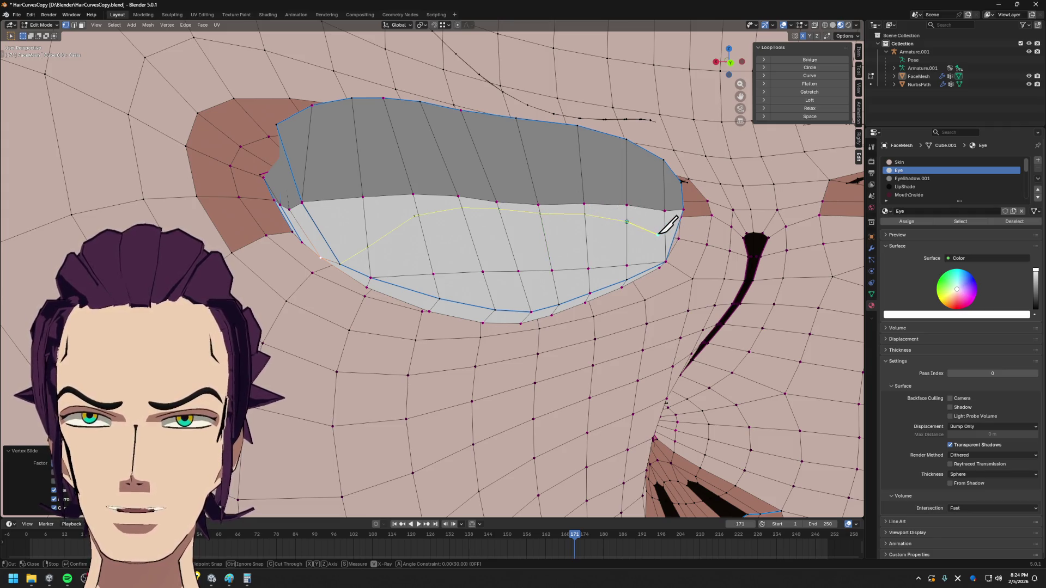
middle_drag(670, 225, 604, 218)
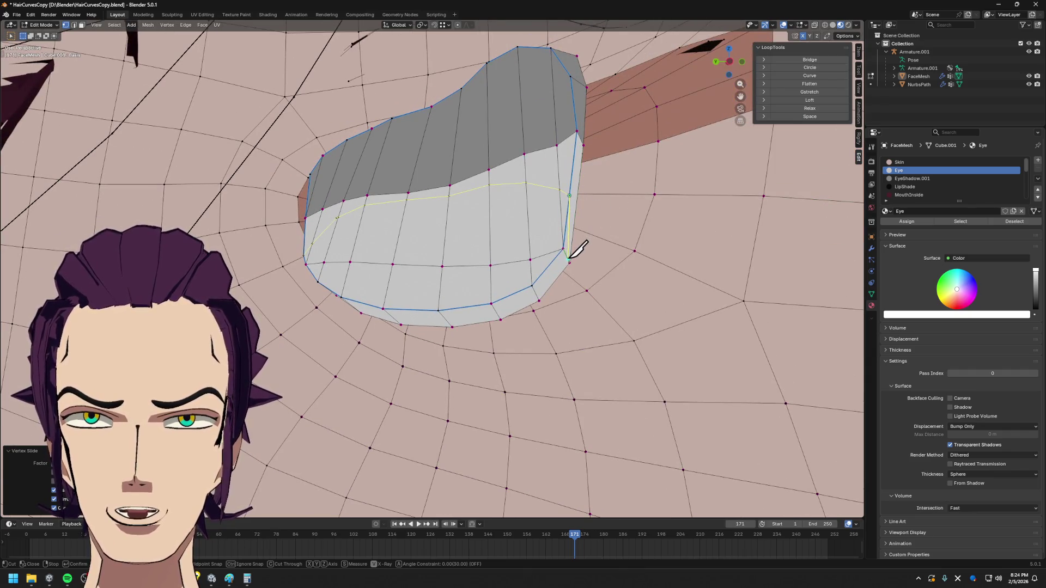
key(Return)
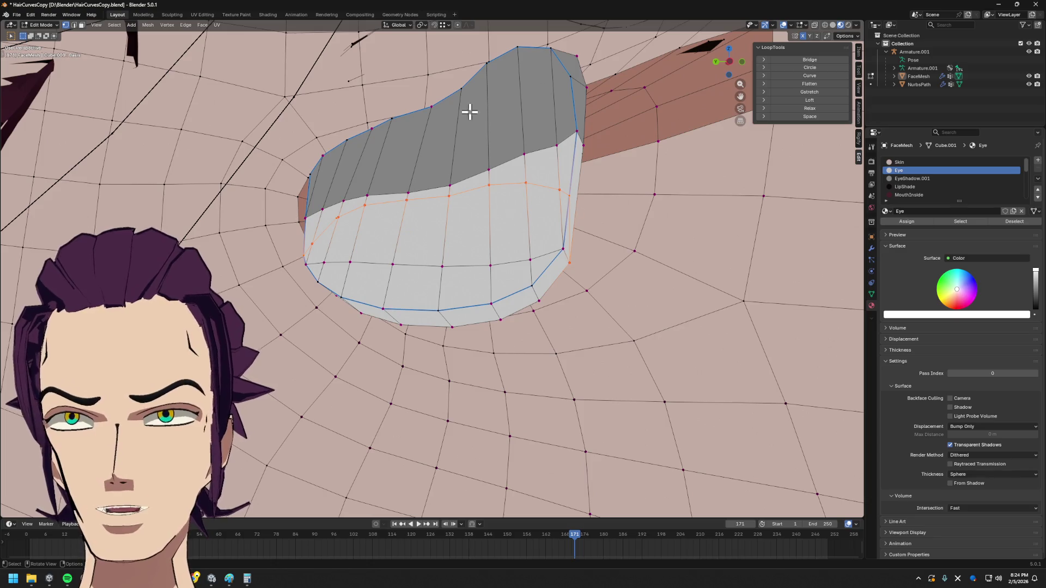
- Select the strip of three adjacent faces across the eye mesh
key(2)
key(alt+a)
click(555, 171)
shift+click(511, 170)
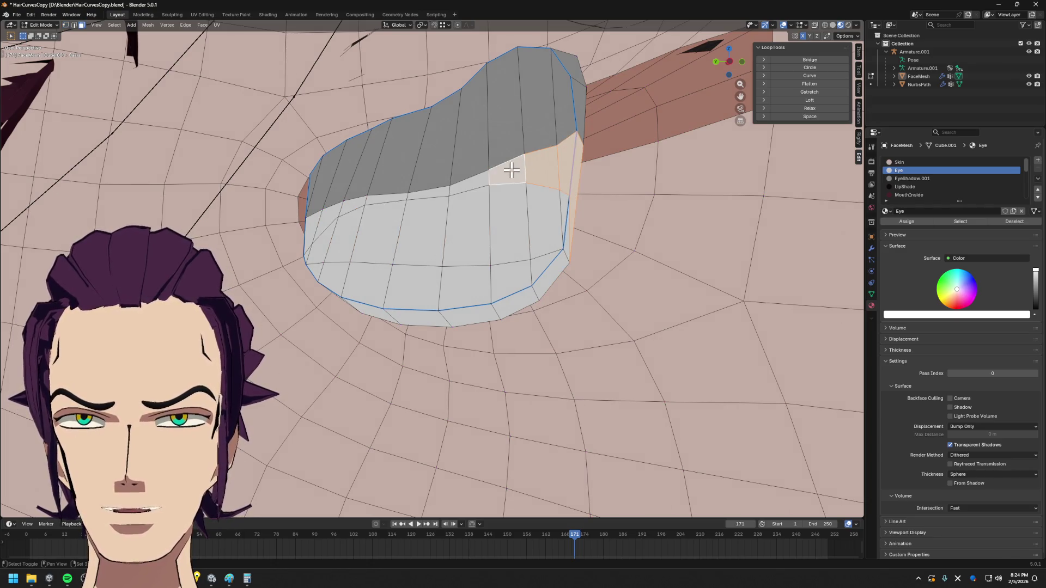
shift+click(421, 193)
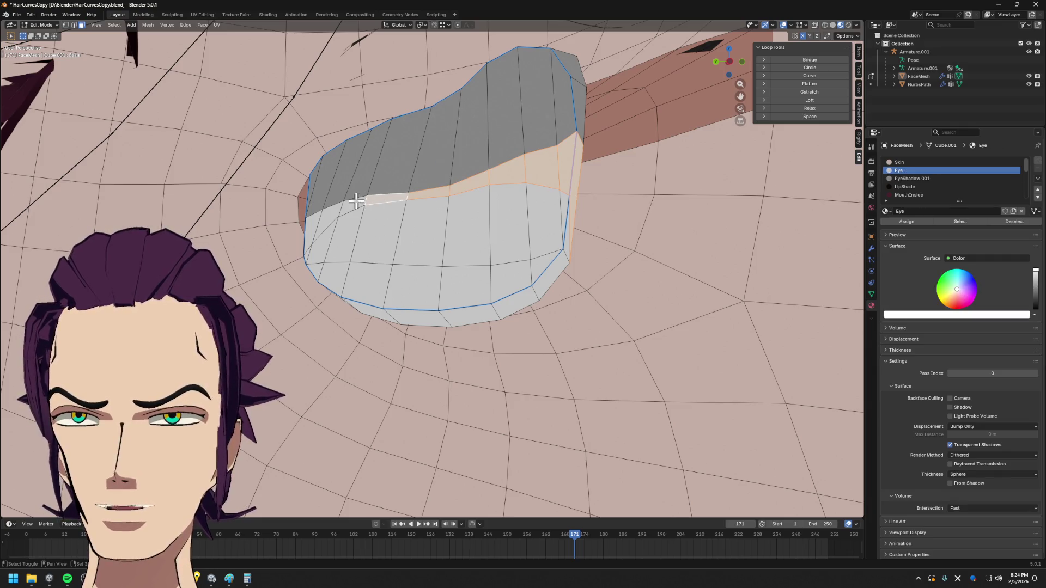
mouse_move(326, 213)
middle_down()
mouse_move(244, 238)
mouse_move(393, 230)
mouse_move(514, 243)
mouse_move(596, 226)
mouse_move(544, 234)
mouse_move(545, 264)
mouse_move(556, 261)
mouse_move(462, 270)
middle_up()
- Assign EyeShadow.001 to the selected eye faces and return to Object Mode
click(911, 178)
click(907, 222)
key(Tab)
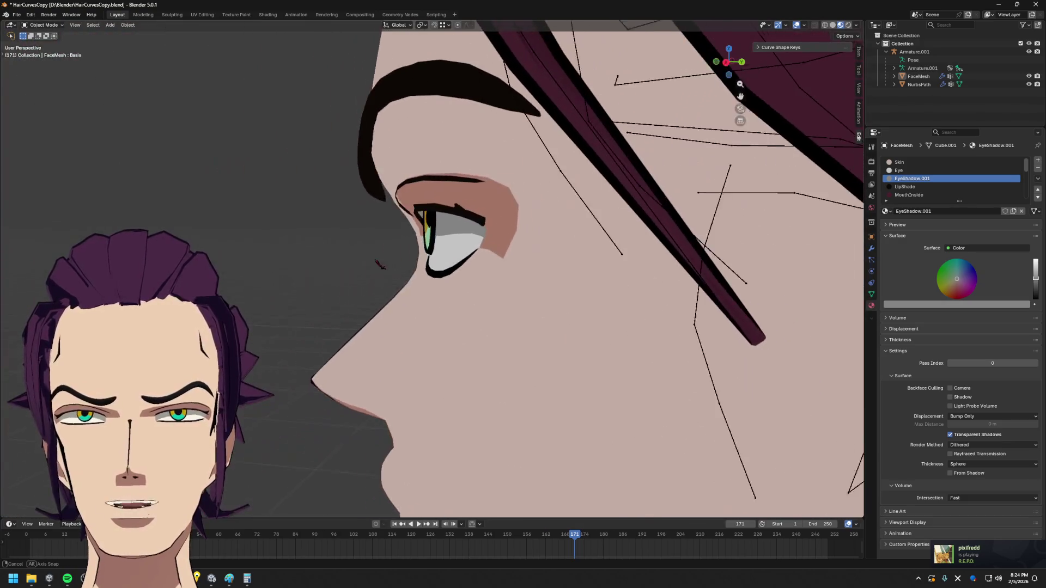
- Select the eye-shadow mesh's top boundary edge loop and run LoopTools Relax on it
key(Tab)
scroll(504, 229, up, 3)
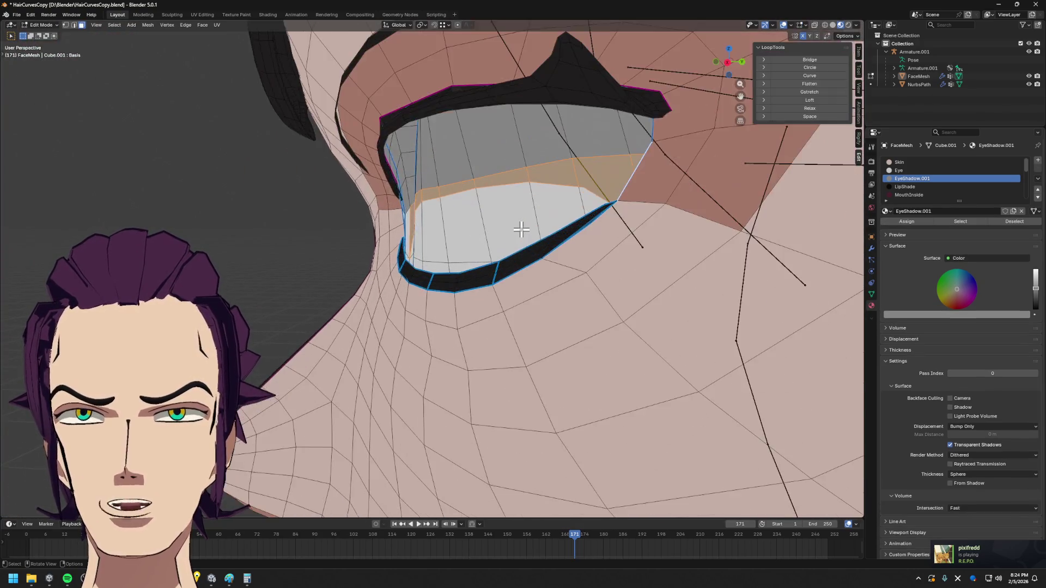
scroll(510, 227, up, 3)
scroll(497, 231, up, 3)
scroll(497, 232, up, 3)
scroll(548, 243, up, 2)
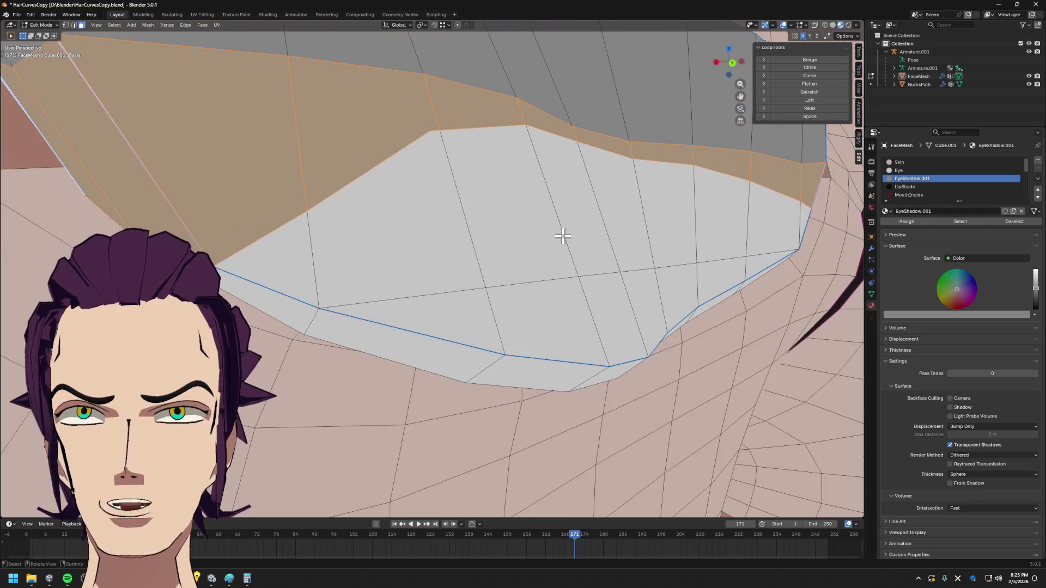
scroll(555, 234, up, 2)
click(587, 143)
key(2)
alt+click(587, 144)
middle_drag(821, 191, 427, 42)
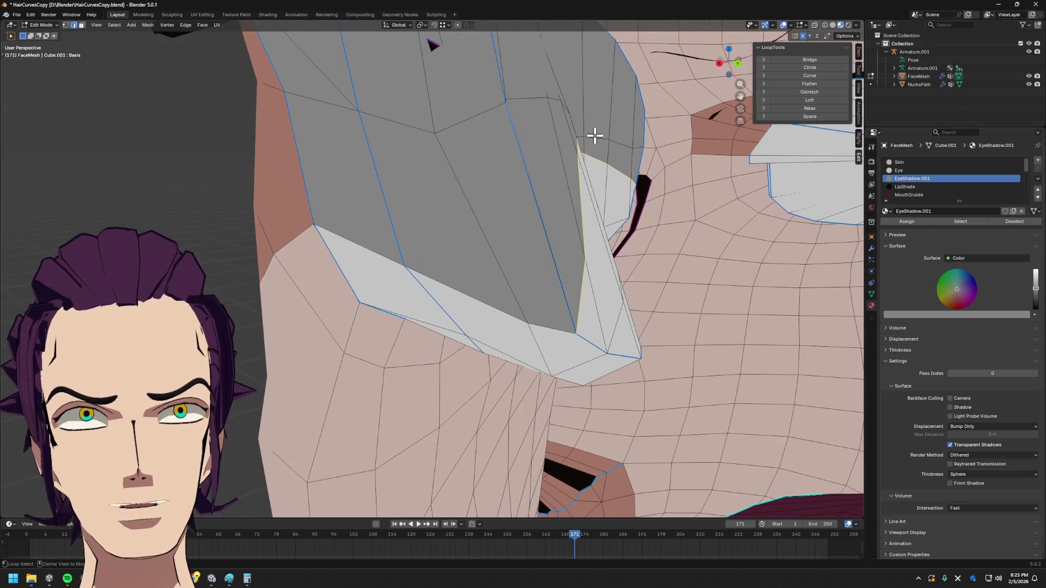
click(809, 108)
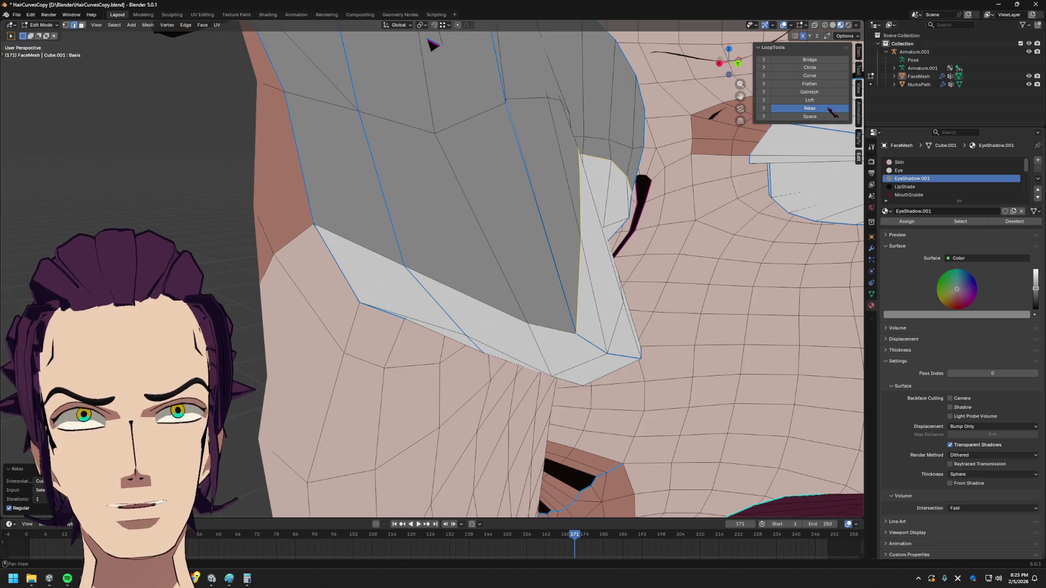
middle_drag(736, 156, 708, 183)
key(KP_Decimal)
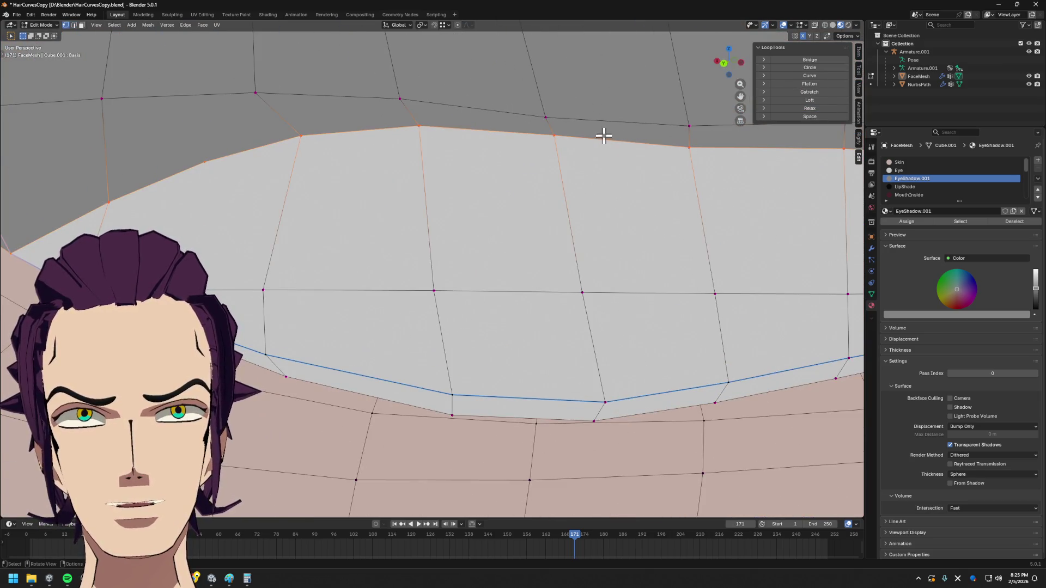
scroll(694, 154, down, 5)
- Nudge the loop vertices with two proportional moves constrained to the Y axis
middle_drag(677, 206, 722, 137)
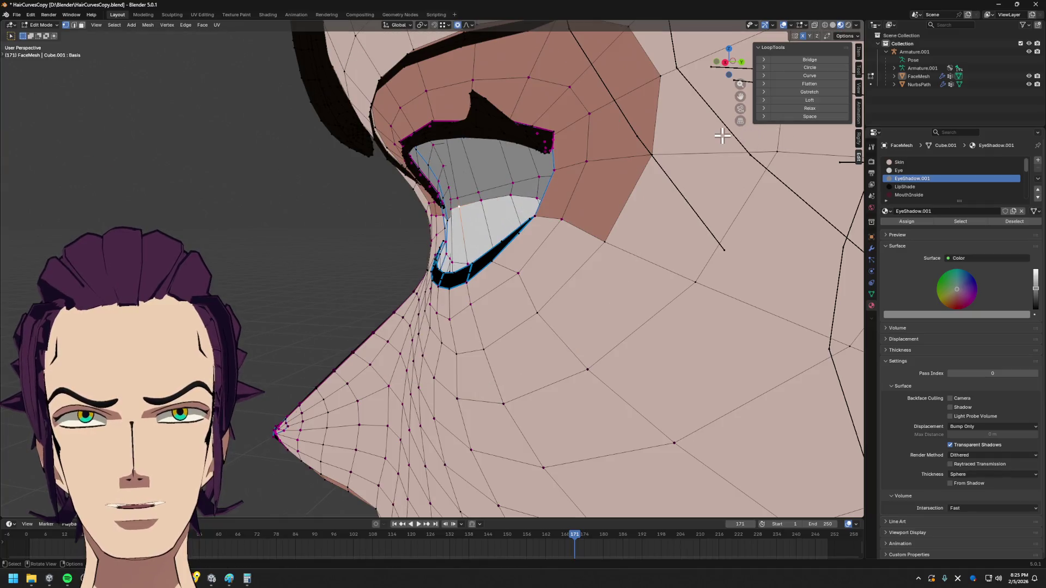
key(s)
key(Escape)
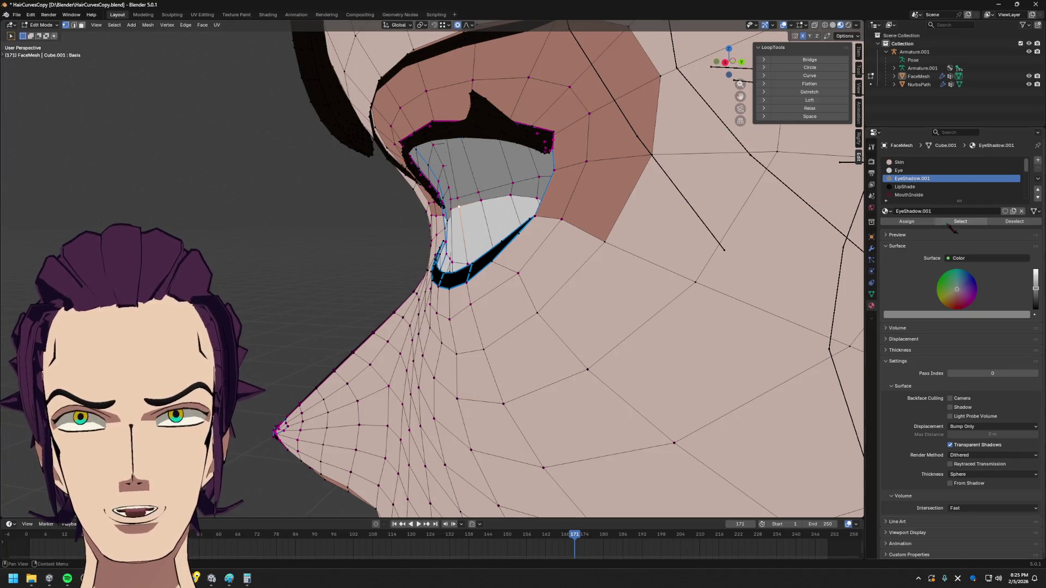
click(871, 294)
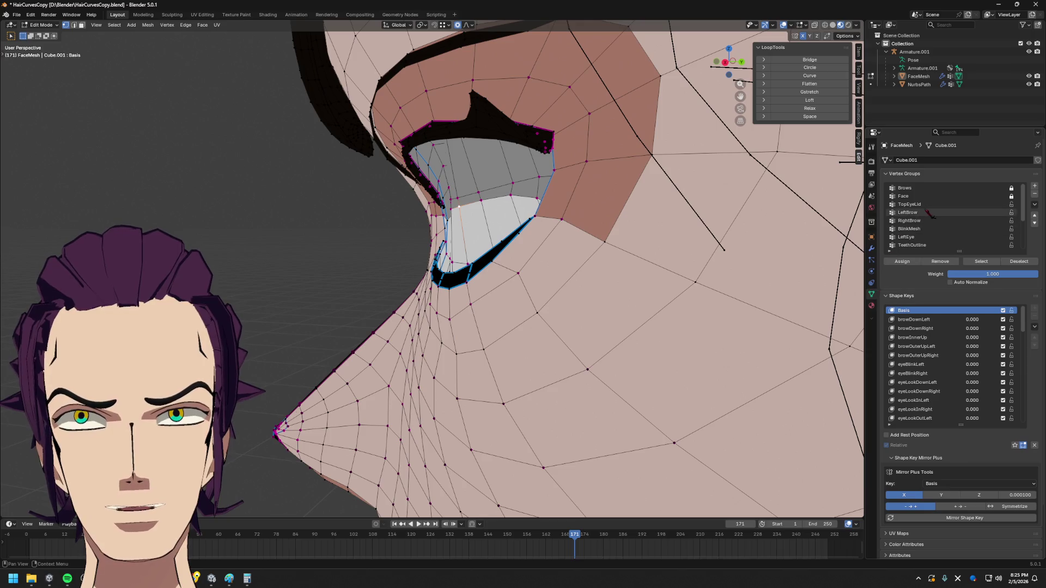
key(g)
key(x)
key(y)
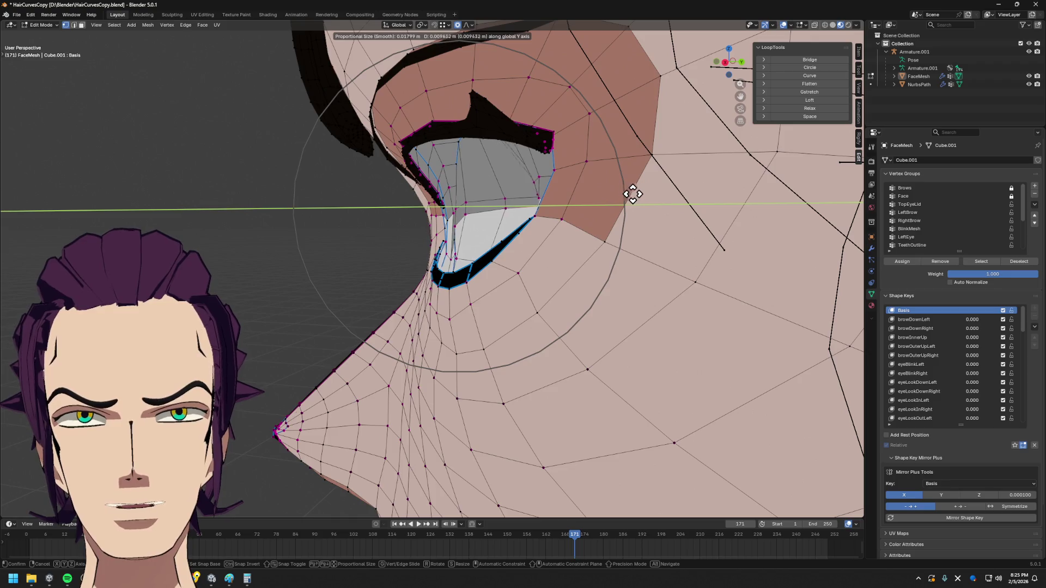
click(608, 191)
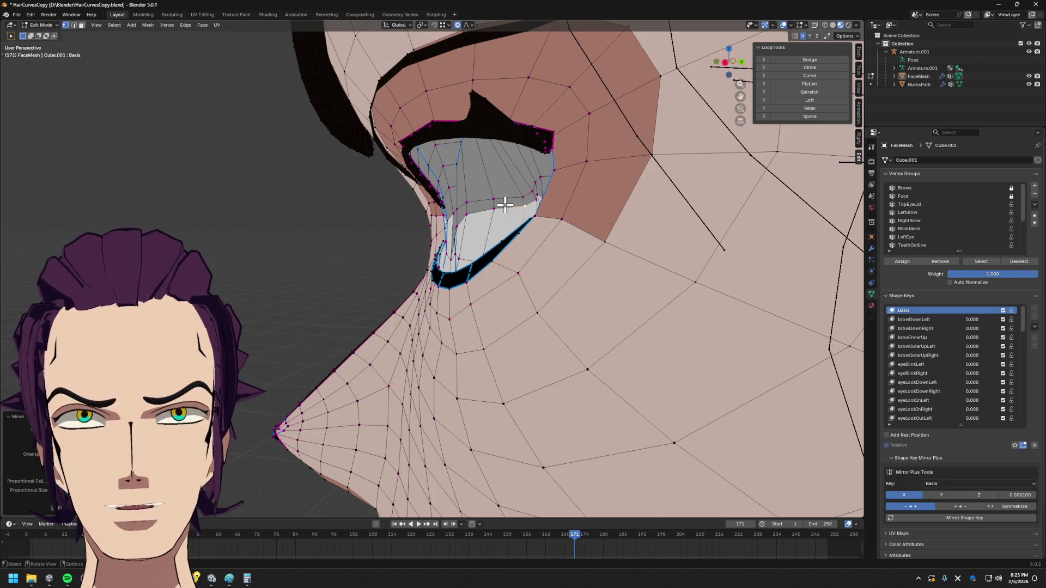
key(g)
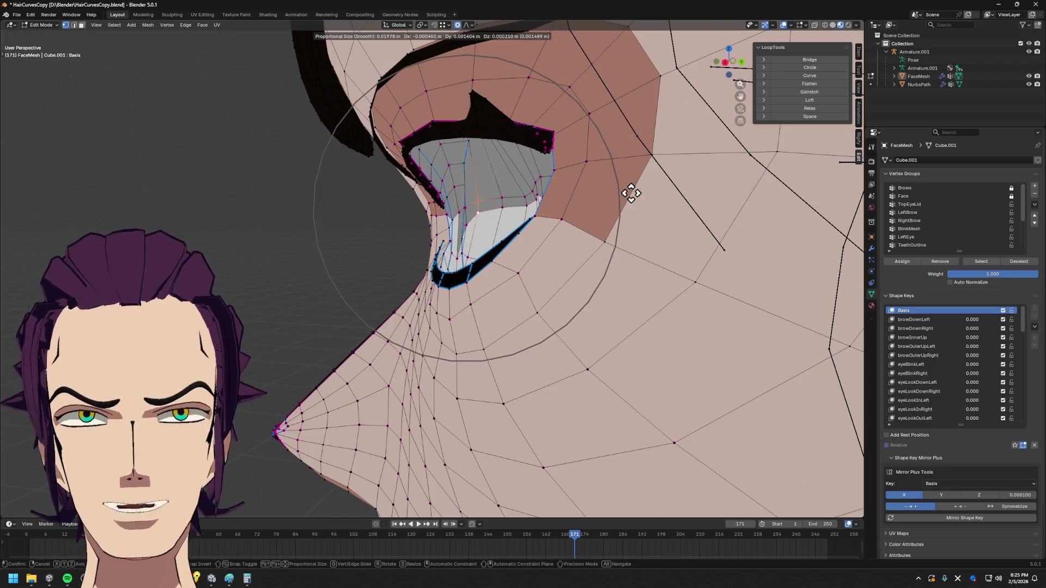
key(x)
key(y)
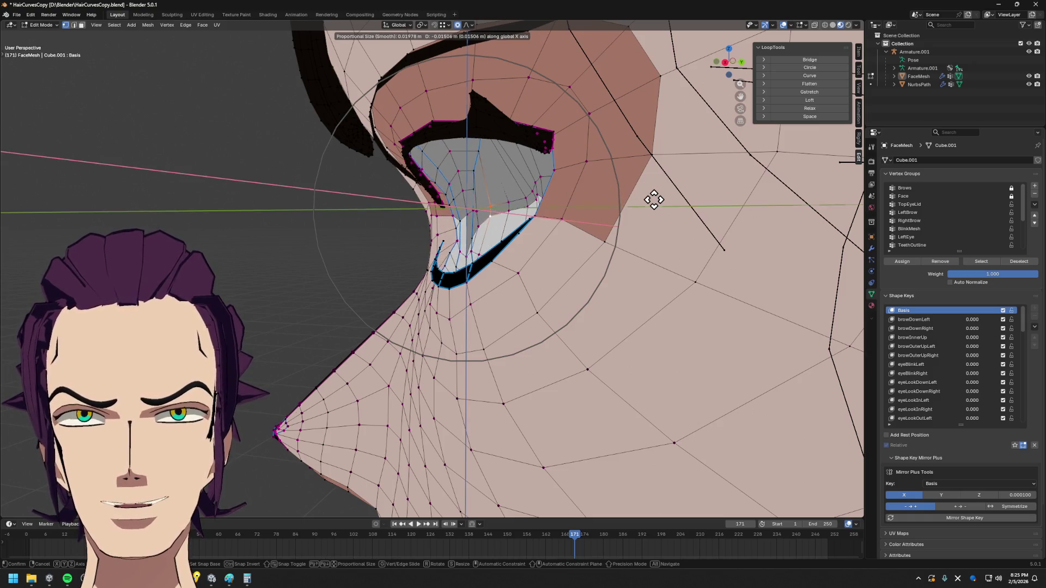
click(631, 187)
- Vertex-slide several vertices near the eye socket's upper corner, then show the material slots
middle_drag(649, 199, 460, 208)
scroll(460, 208, up, 2)
scroll(491, 205, up, 3)
key(g)
key(g)
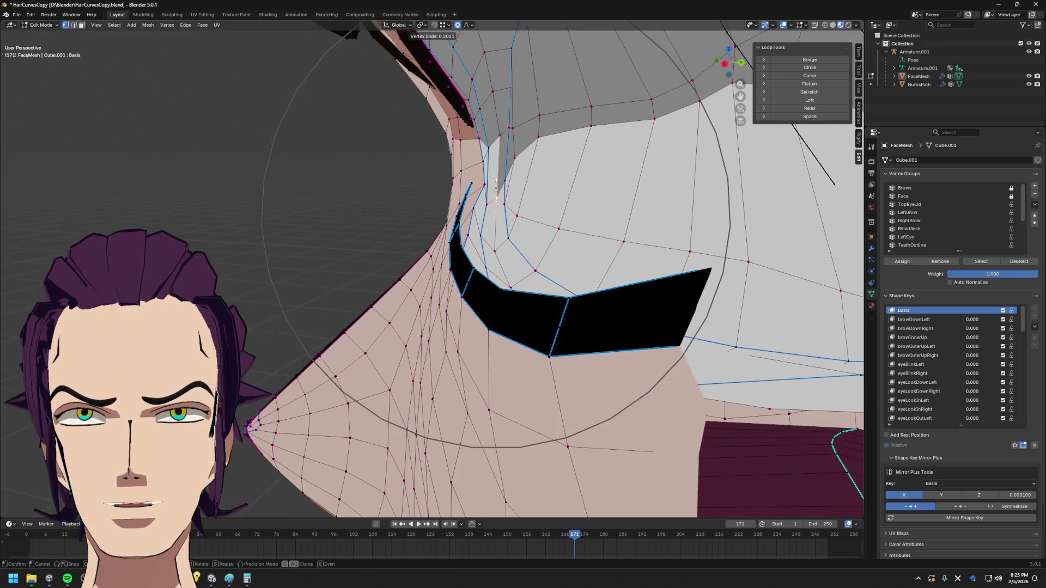
click(491, 168)
key(g)
key(g)
click(508, 168)
key(g)
key(Escape)
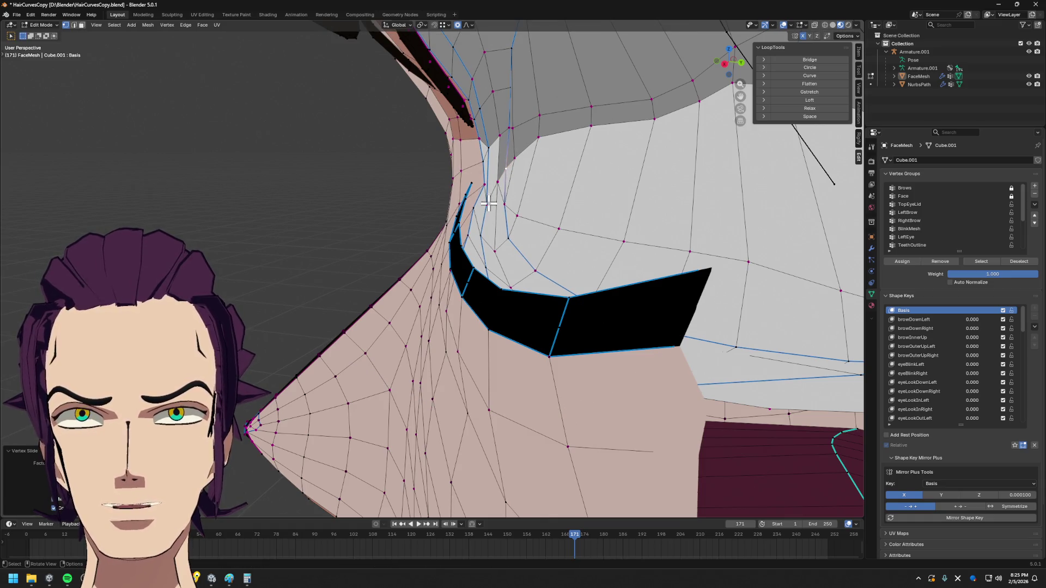
key(g)
key(g)
click(493, 184)
key(3)
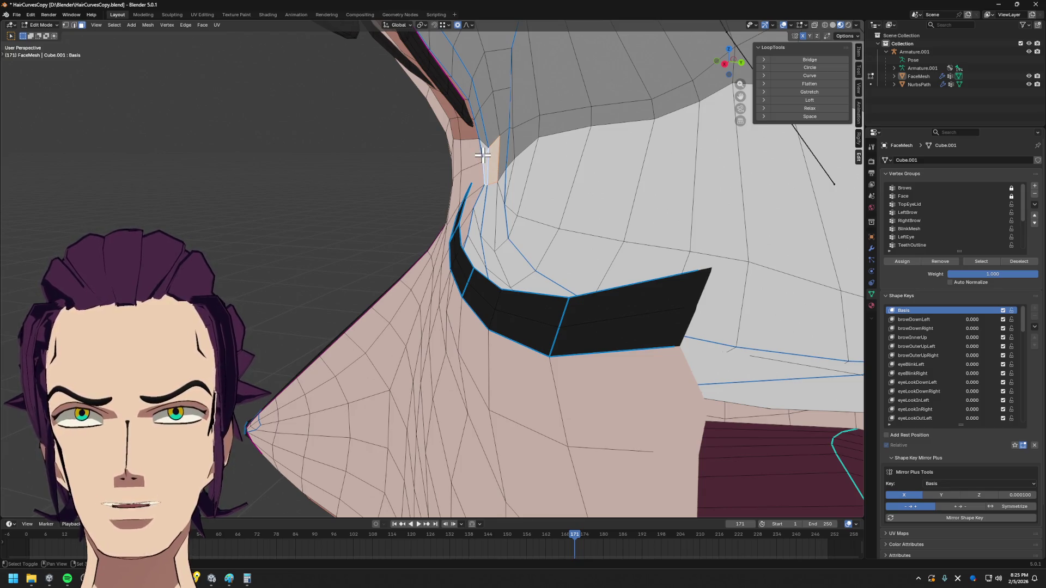
click(871, 305)
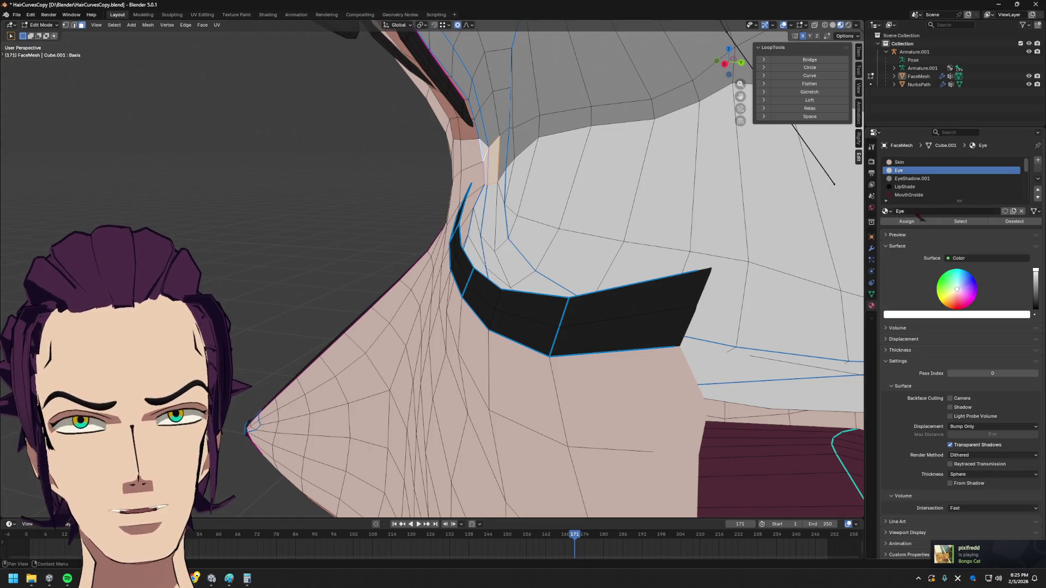
- Make EyeShadow.001 active and vertex-slide two vertices along the eye-shadow border
click(914, 179)
scroll(675, 206, down, 3)
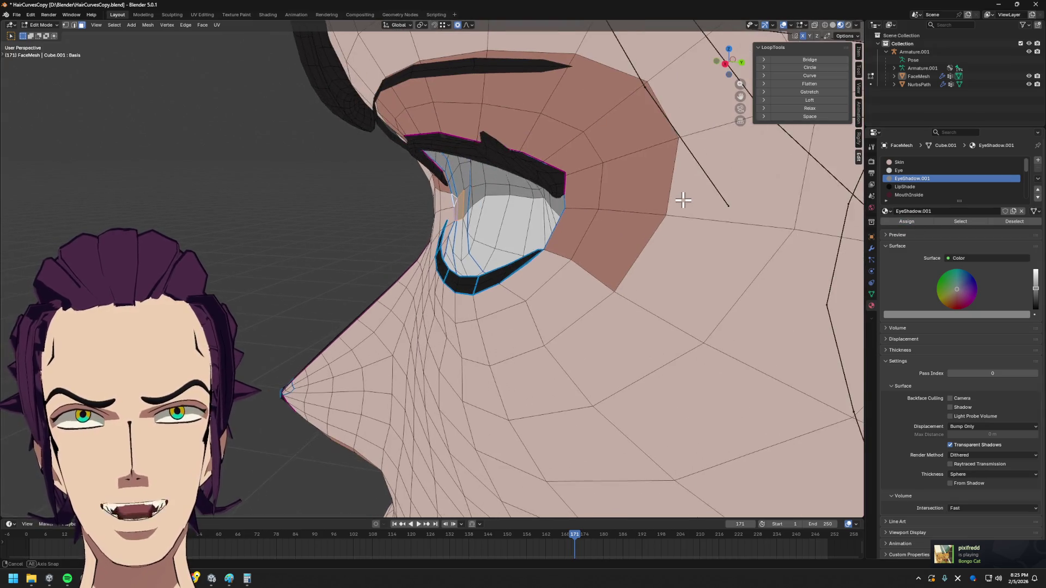
scroll(671, 188, down, 2)
middle_drag(670, 189, 677, 180)
key(1)
mouse_move(607, 193)
middle_down()
mouse_move(746, 203)
mouse_move(775, 193)
middle_up()
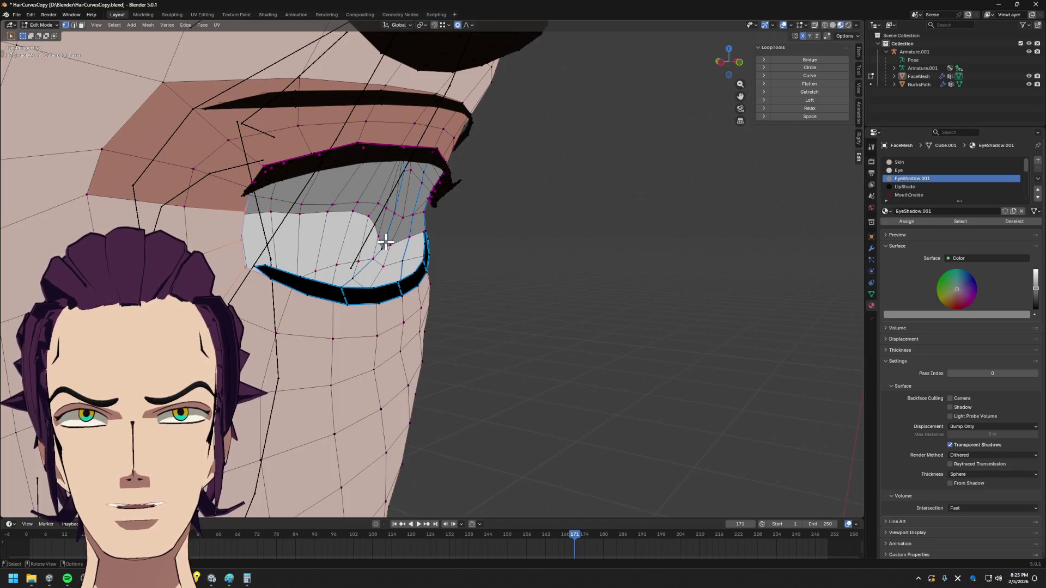
scroll(383, 241, down, 3)
middle_drag(407, 215, 409, 215)
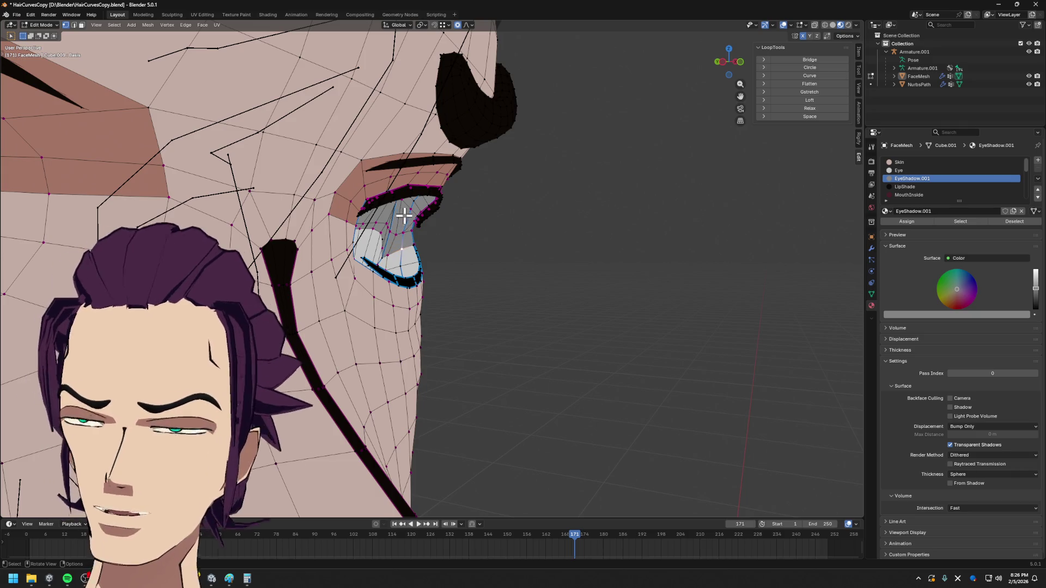
key(g)
key(g)
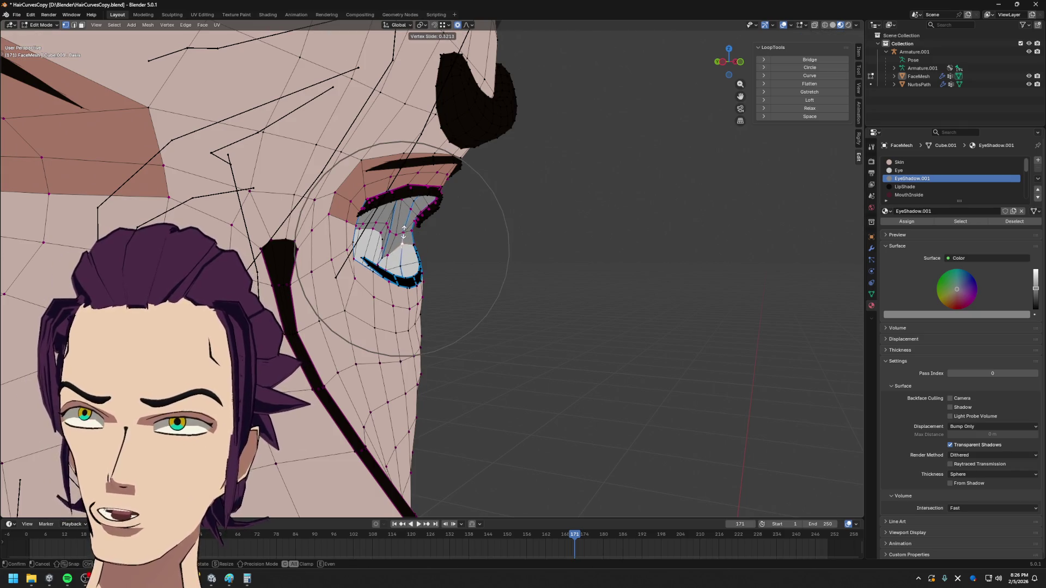
click(402, 233)
scroll(398, 238, up, 3)
key(g)
key(g)
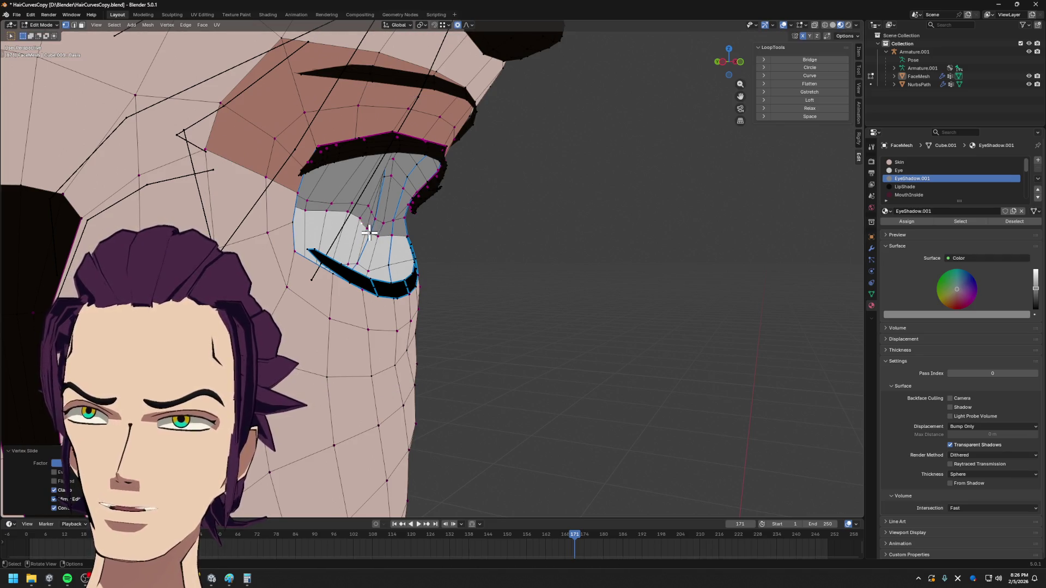
- Select the eye-shadow edge loop and smooth it with LoopTools Relax
key(2)
alt+click(397, 234)
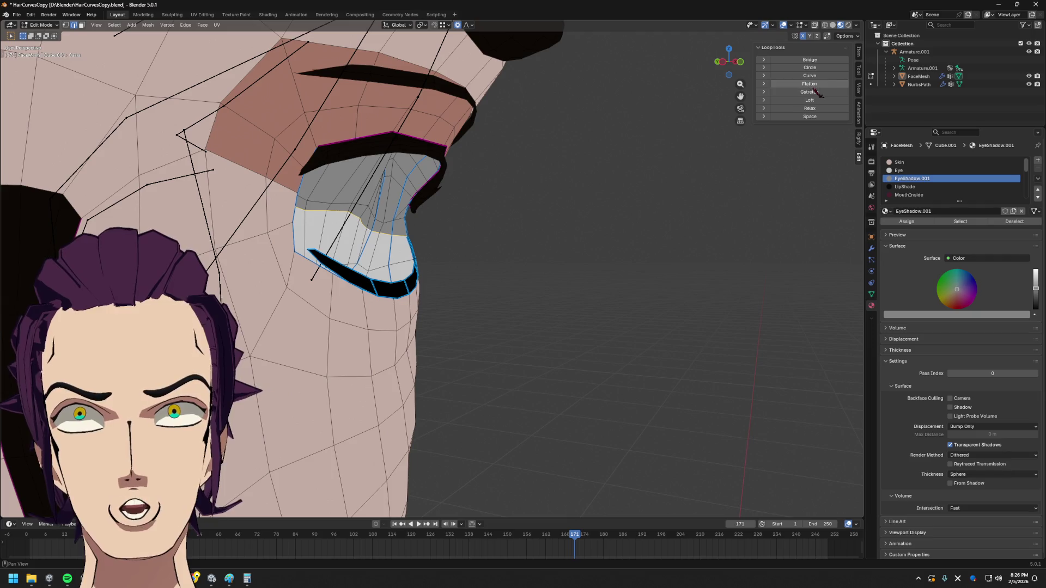
click(815, 111)
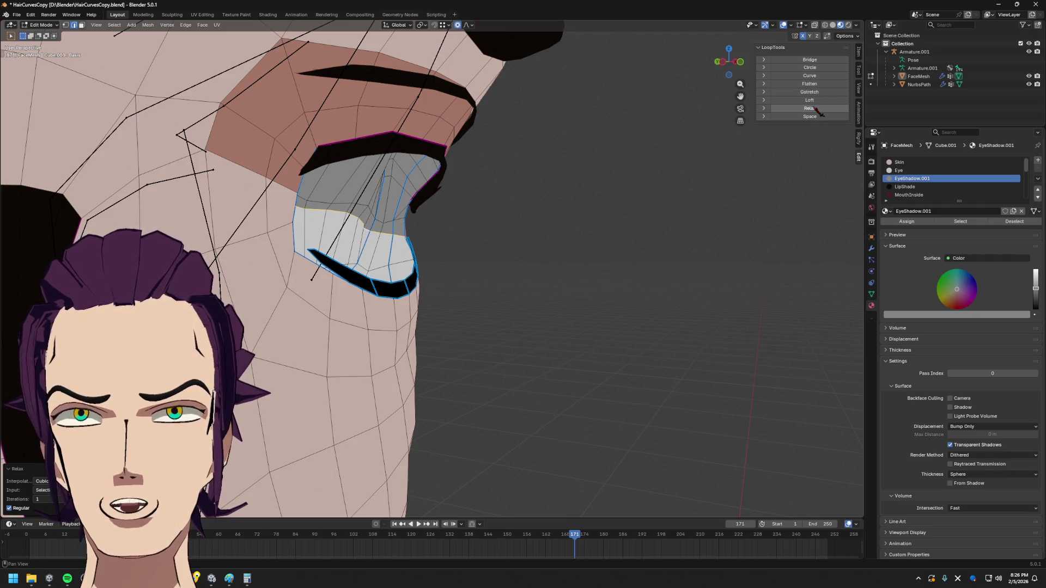
key(1)
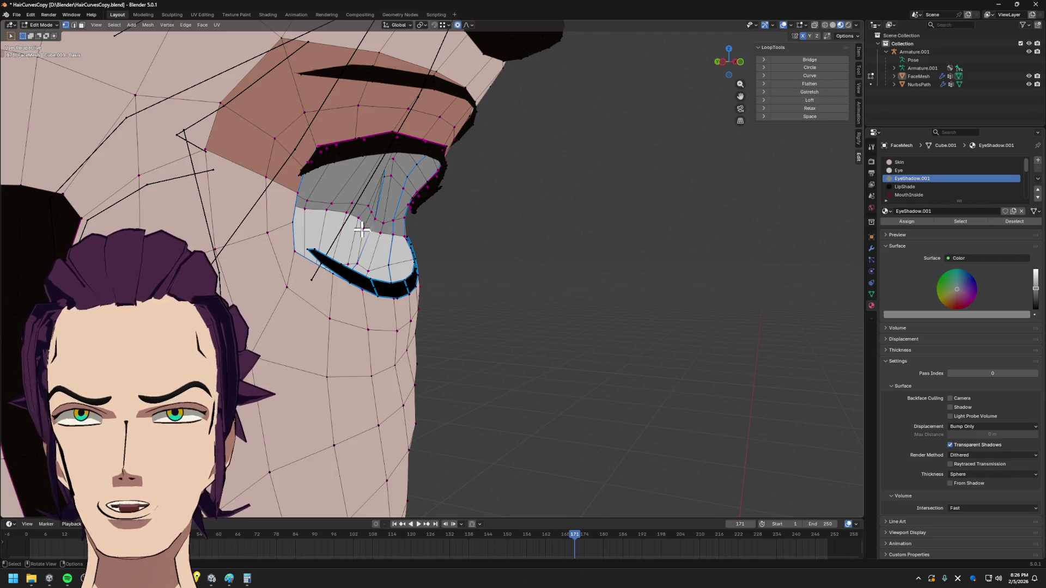
scroll(360, 229, up, 5)
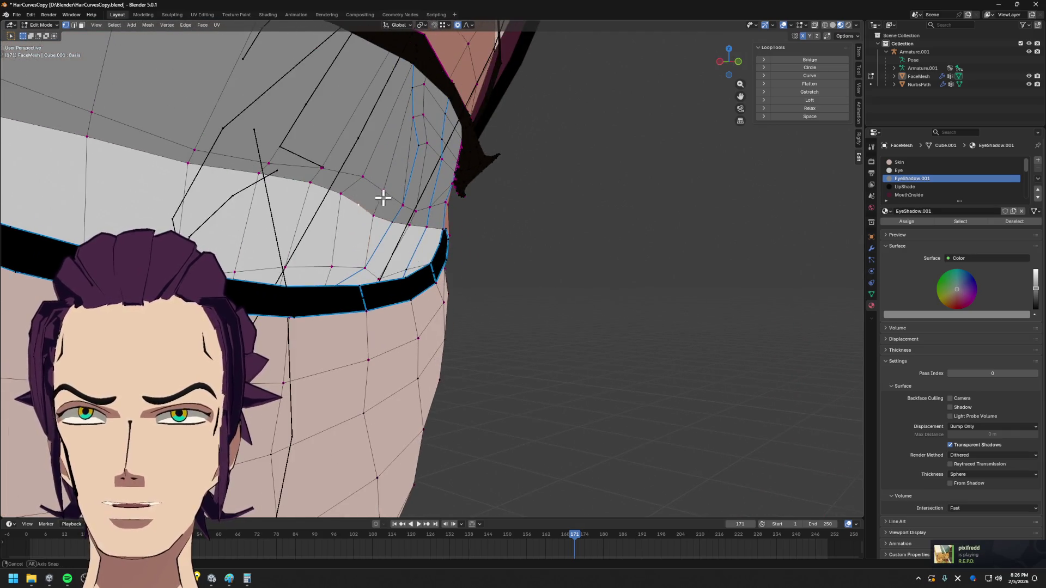
- Proportionally move an eyelid vertex, then dissolve the selected vertices
middle_drag(383, 198, 385, 193)
key(g)
scroll(461, 216, up, 3)
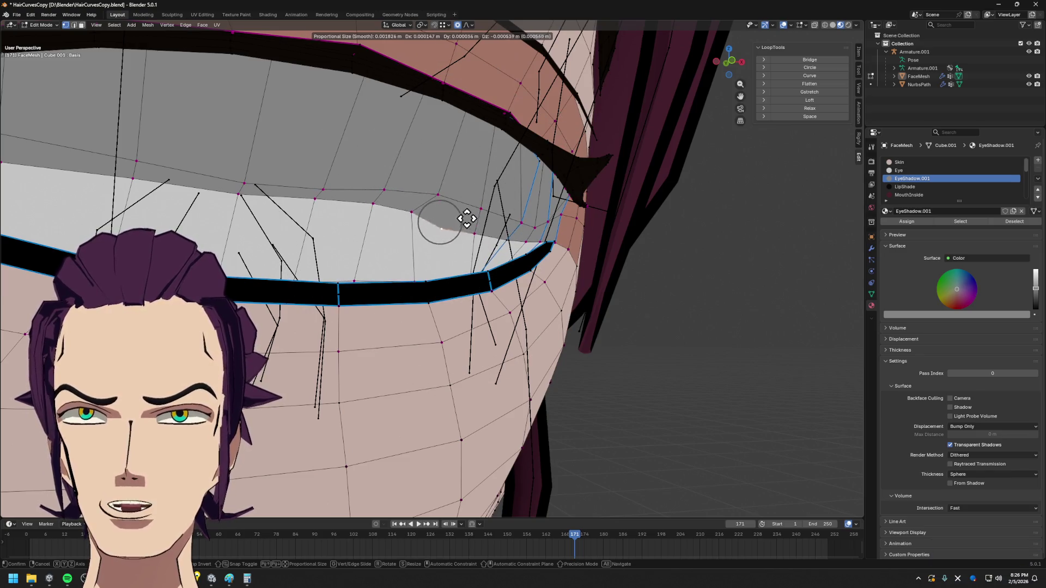
click(465, 221)
key(x)
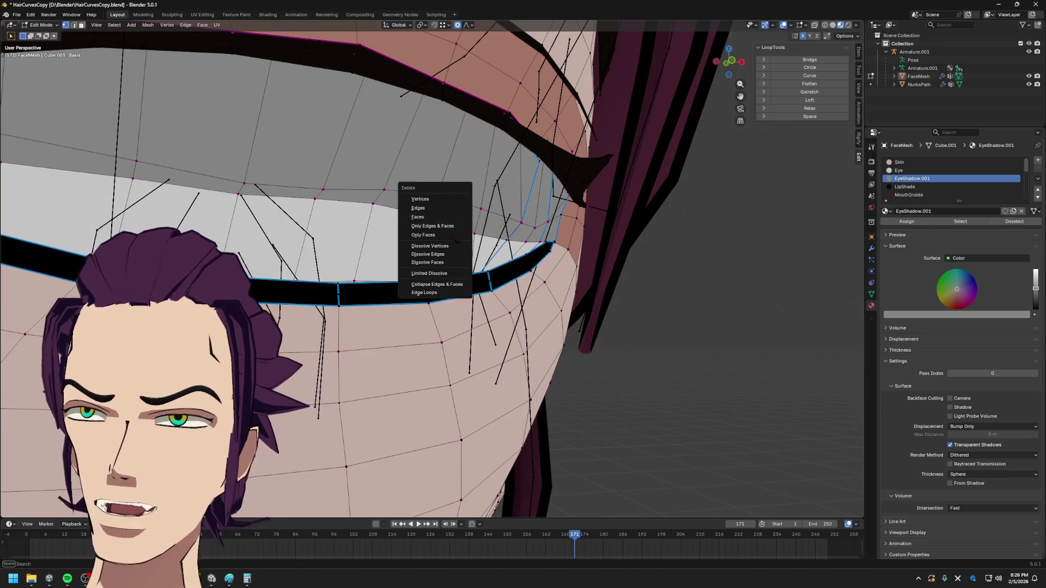
click(451, 246)
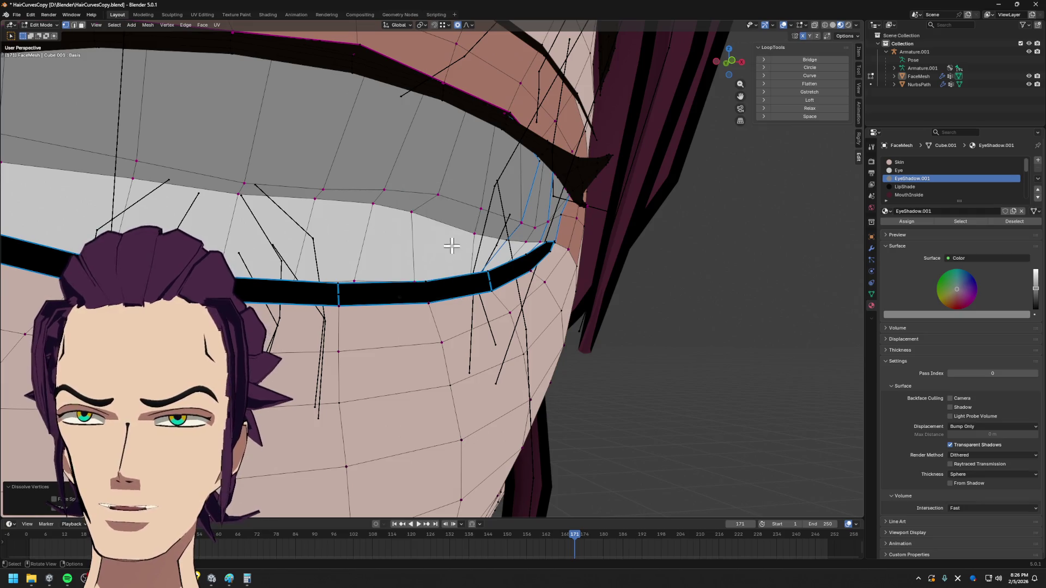
- Vertex-slide two more vertices along the eyelid edge with Shift+V
mouse_move(451, 247)
middle_down()
mouse_move(473, 239)
mouse_move(434, 237)
middle_up()
key(shift+v)
click(444, 235)
key(shift+v)
click(409, 241)
scroll(390, 246, down, 4)
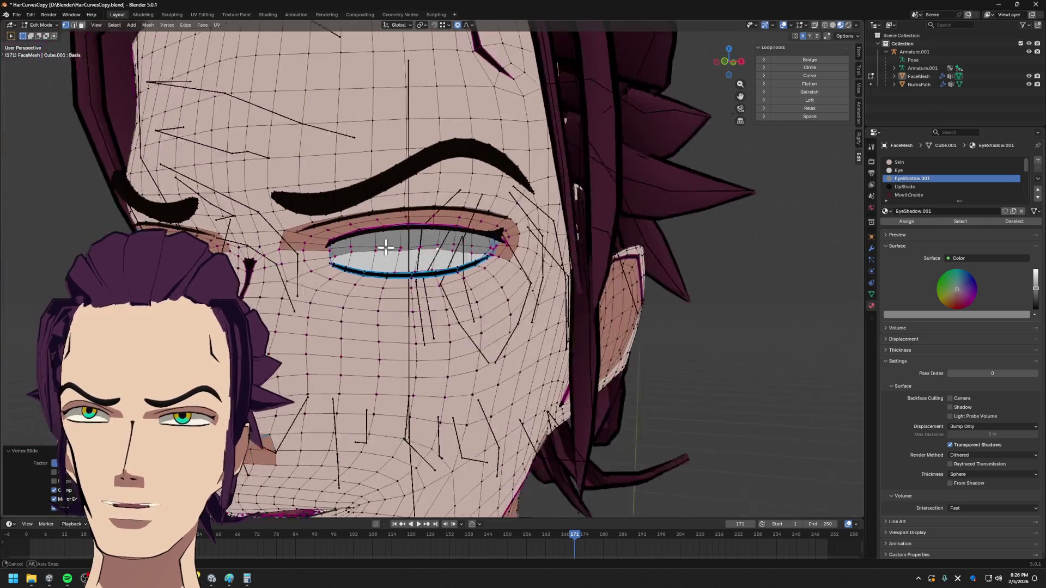
- Preview the shaded eye in Object Mode, then re-enter Edit Mode on FaceMesh
middle_drag(389, 247, 320, 250)
key(Tab)
scroll(319, 250, up, 3)
scroll(320, 250, up, 2)
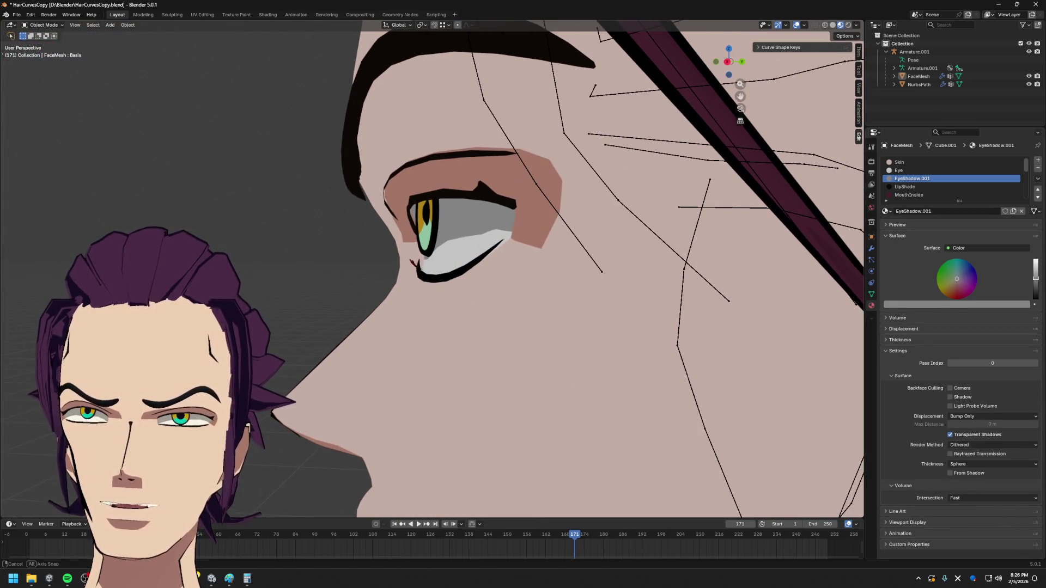
key(Tab)
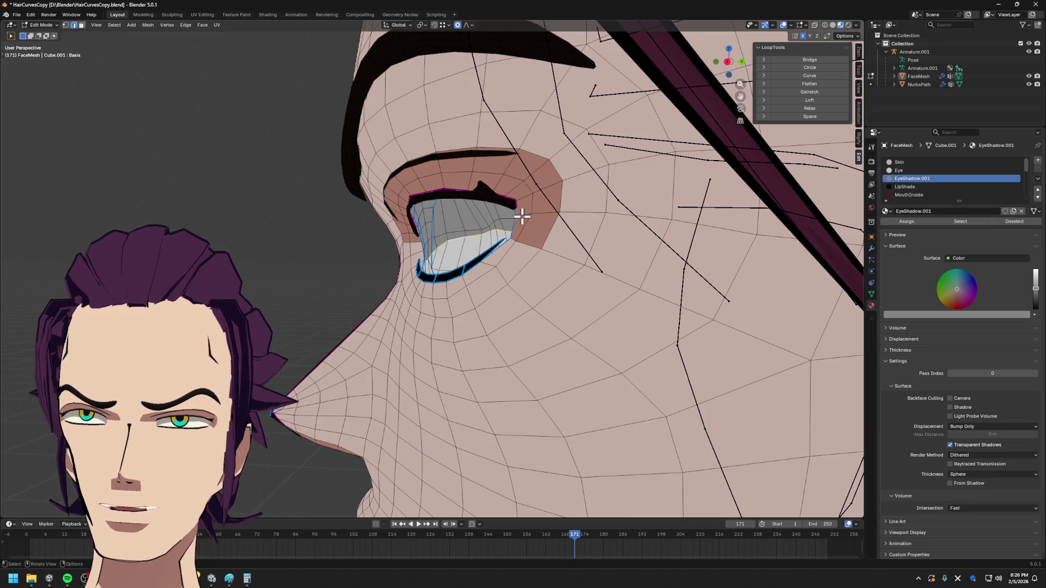
- Relax the eye-shadow loop, bridge faces across the eye opening, and slide a rim vertex
click(824, 109)
click(820, 102)
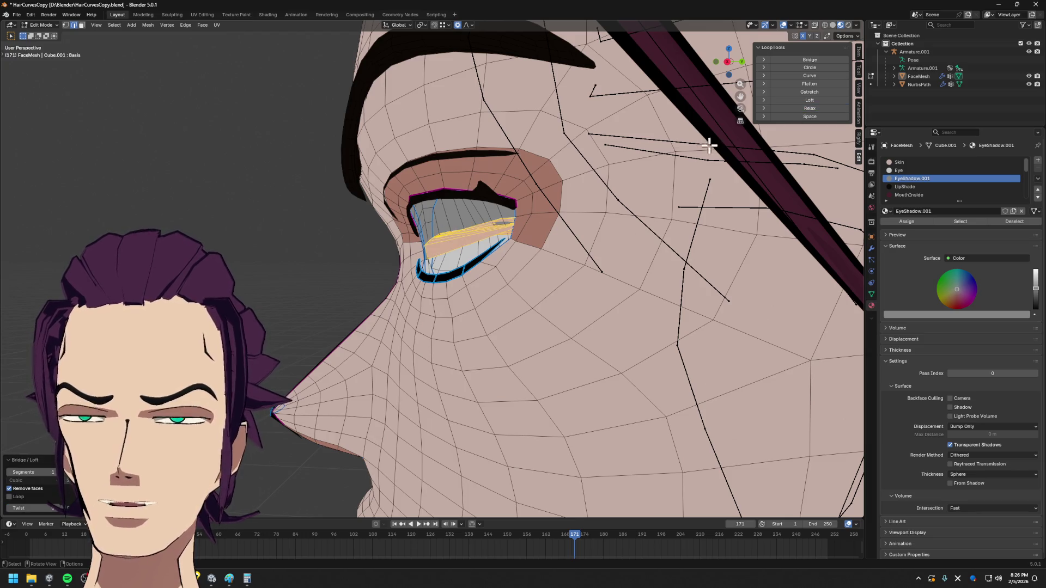
key(alt+a)
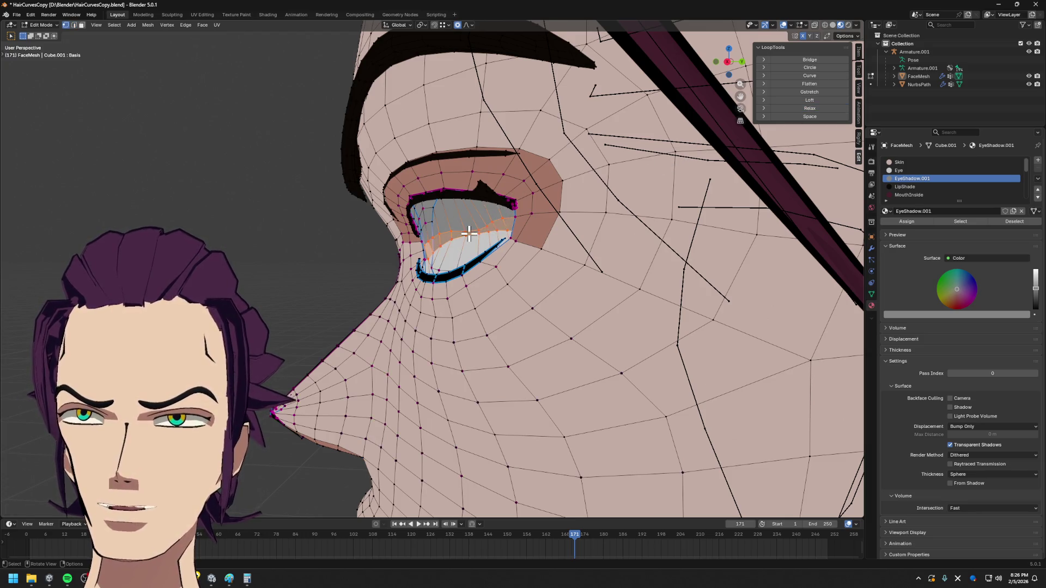
scroll(469, 235, up, 2)
click(479, 209)
key(shift+v)
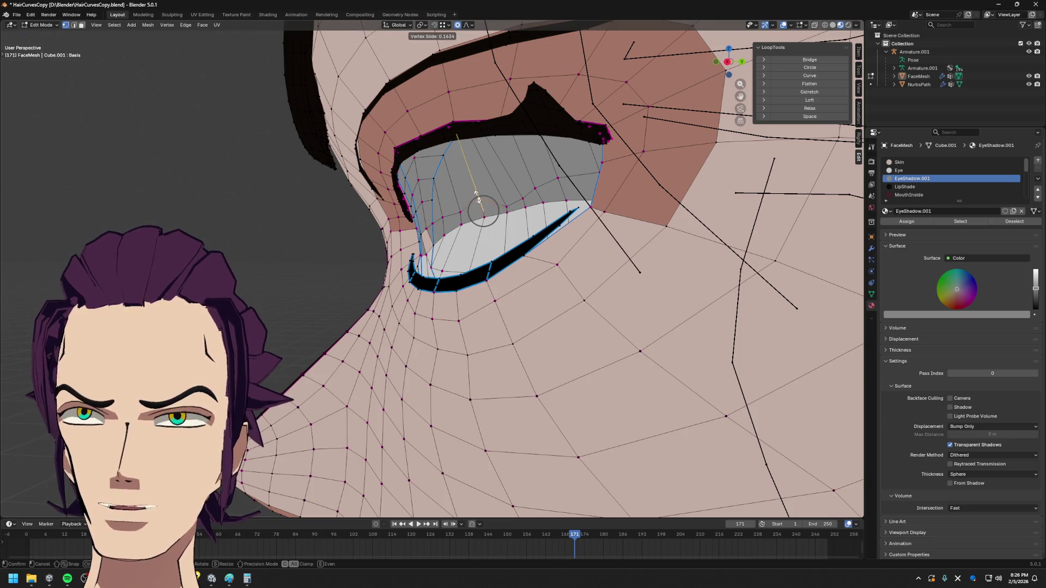
click(479, 200)
- In face select mode, select faces beside the eye and above the upper eyelid
middle_drag(476, 209, 458, 210)
scroll(440, 214, up, 2)
key(3)
scroll(440, 215, down, 2)
click(460, 209)
scroll(460, 210, up, 3)
scroll(512, 199, down, 2)
mouse_move(512, 199)
middle_down()
mouse_move(491, 204)
mouse_move(508, 199)
middle_up()
scroll(509, 199, up, 2)
ctrl+click(529, 178)
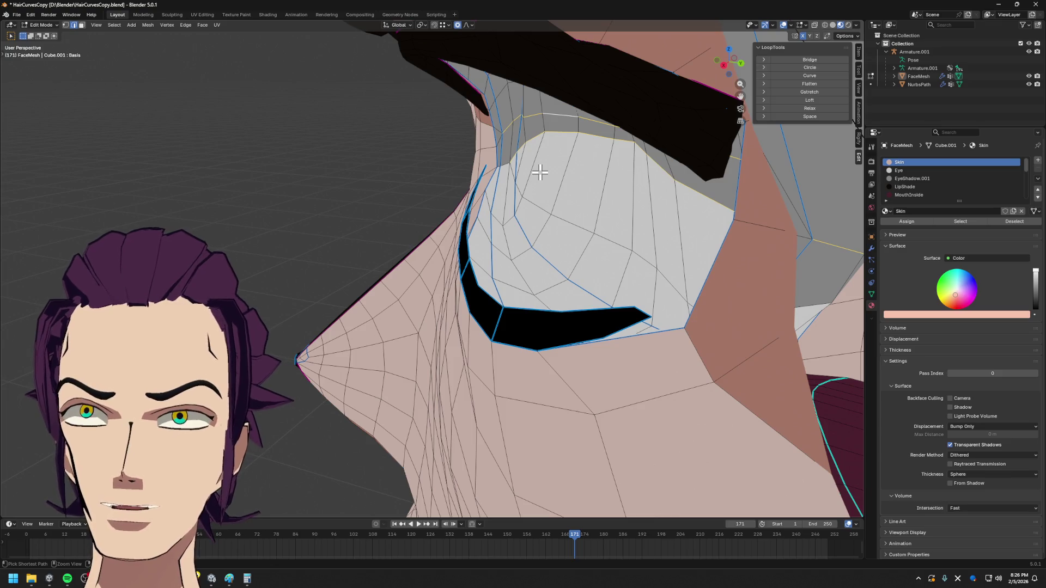
- Adjust the selection above the eyelid and orbit to a front view of the eye
ctrl+click(539, 172)
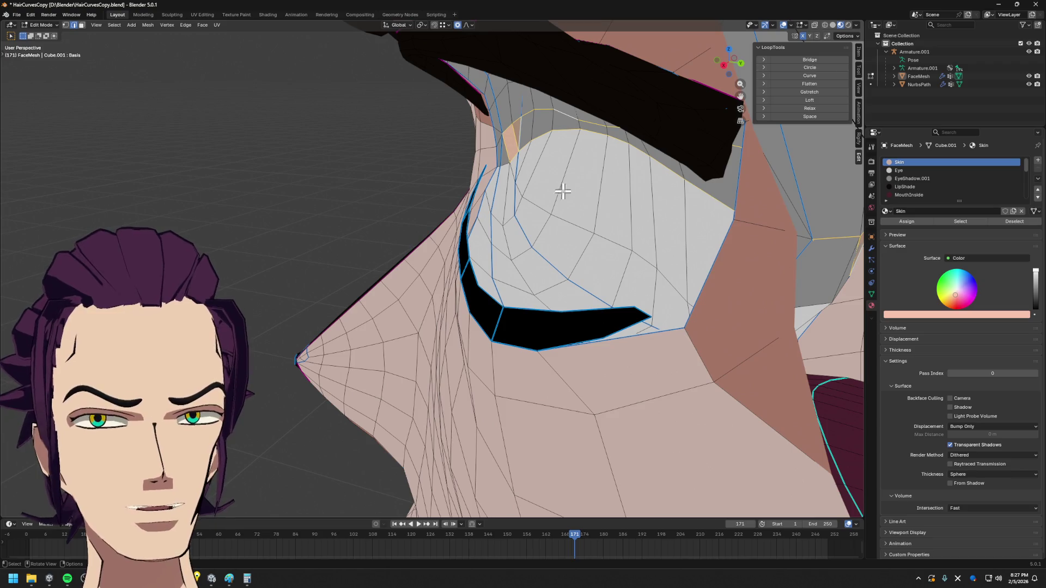
click(555, 190)
mouse_move(515, 148)
middle_down()
mouse_move(339, 165)
mouse_move(413, 152)
middle_up()
scroll(397, 187, up, 3)
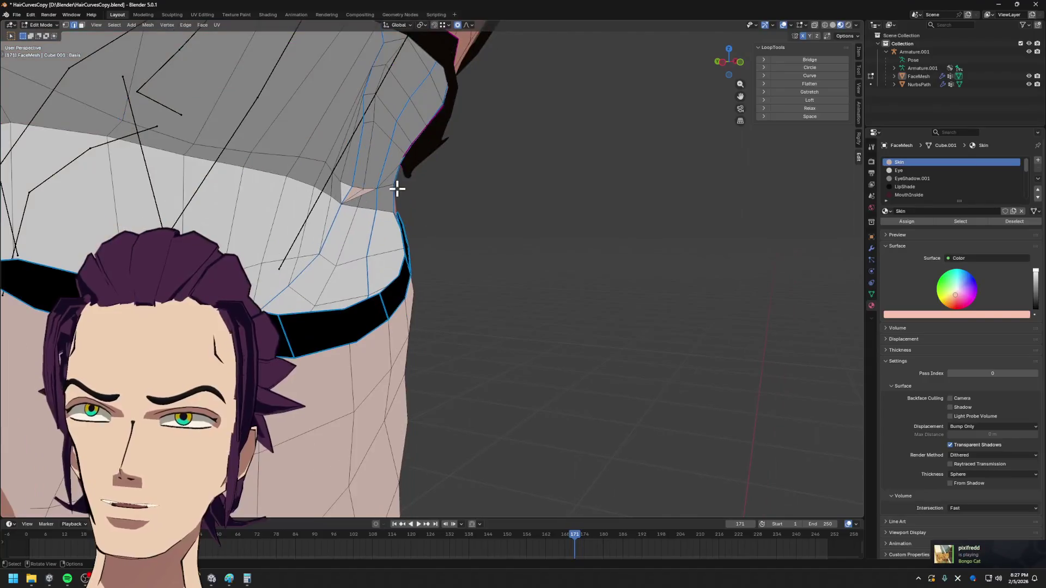
middle_drag(384, 199, 366, 190)
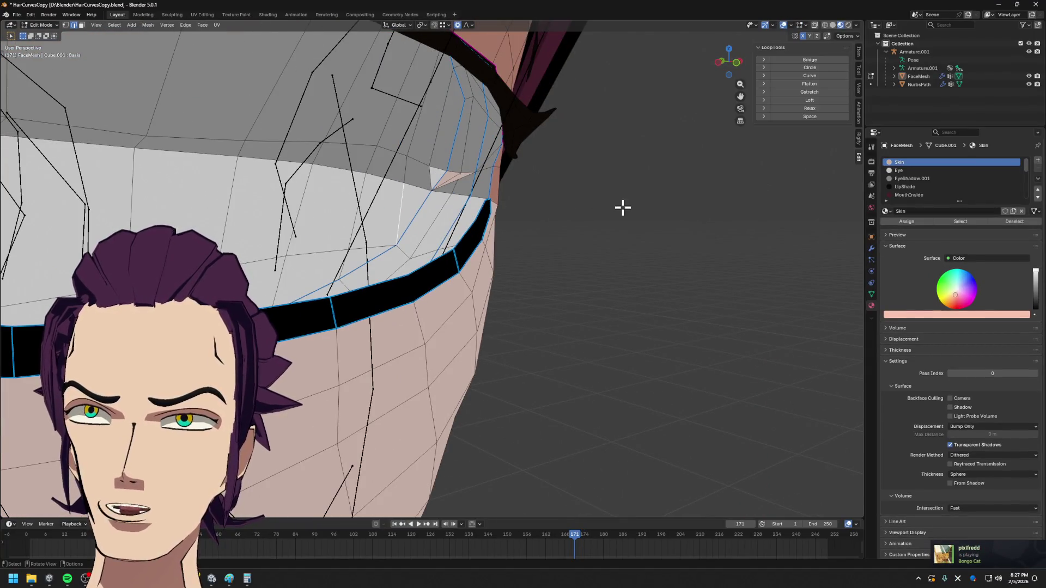
mouse_move(512, 170)
middle_down()
mouse_move(432, 169)
mouse_move(374, 227)
mouse_move(478, 210)
mouse_move(473, 242)
middle_up()
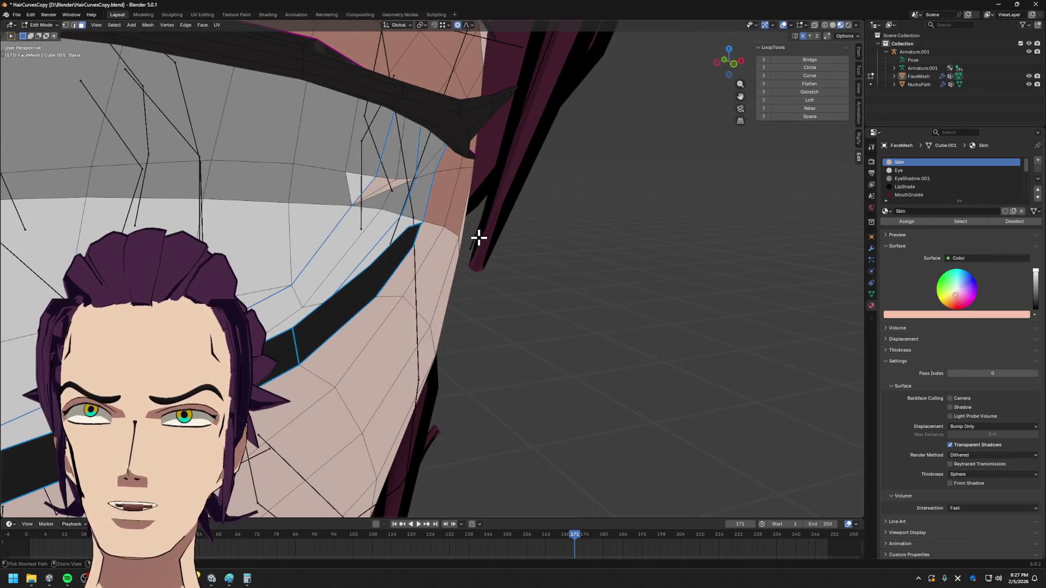
- Assign EyeShadow.001 to the small triangle face at the eye corner
click(478, 237)
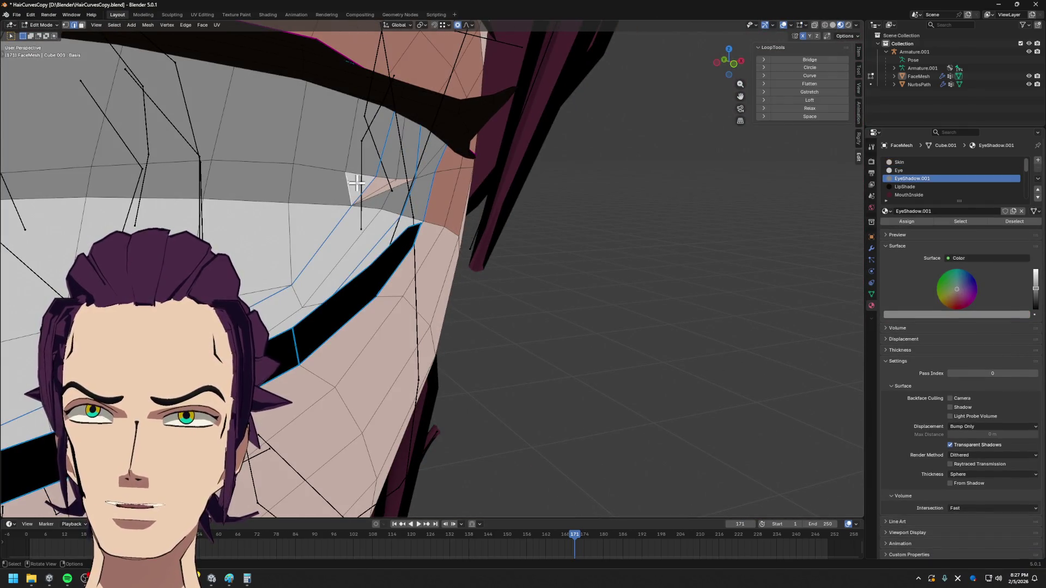
click(355, 181)
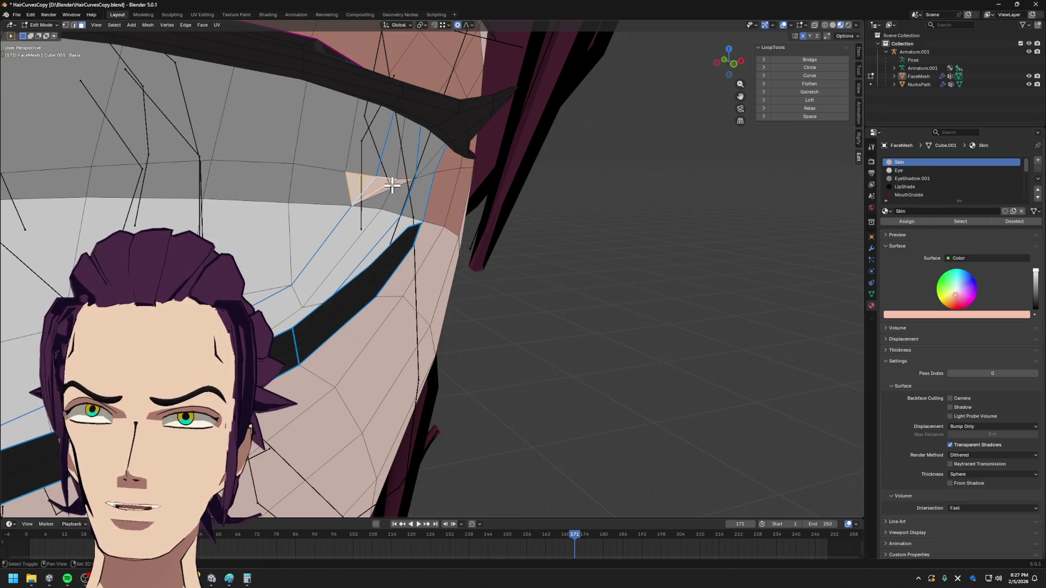
middle_drag(401, 187, 396, 188)
click(920, 178)
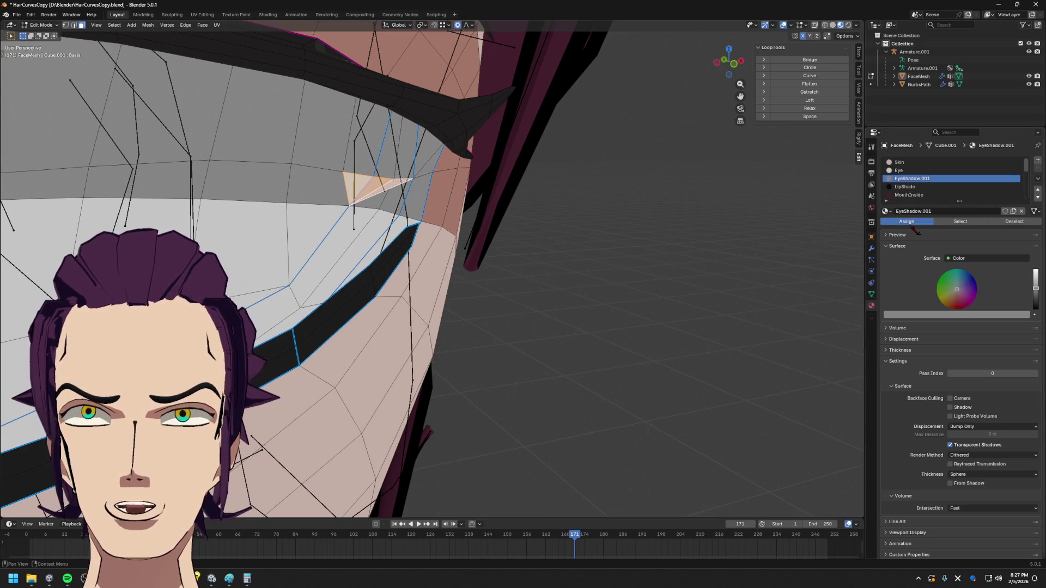
middle_drag(469, 191, 400, 216)
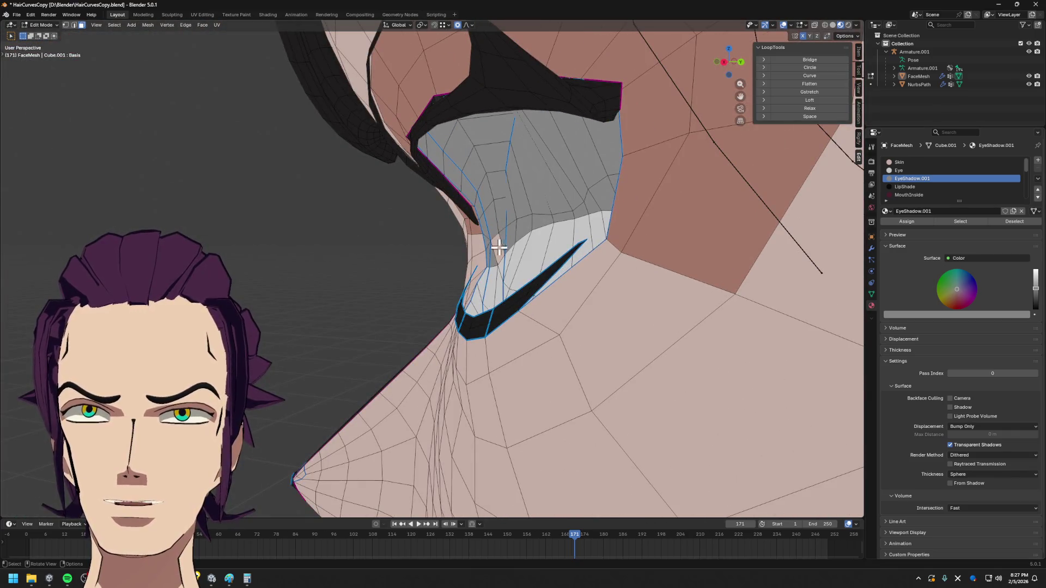
- Make EyeShadow.001 the active material and slide a series of eye-shadow vertices along their edges
shift+click(500, 248)
click(913, 178)
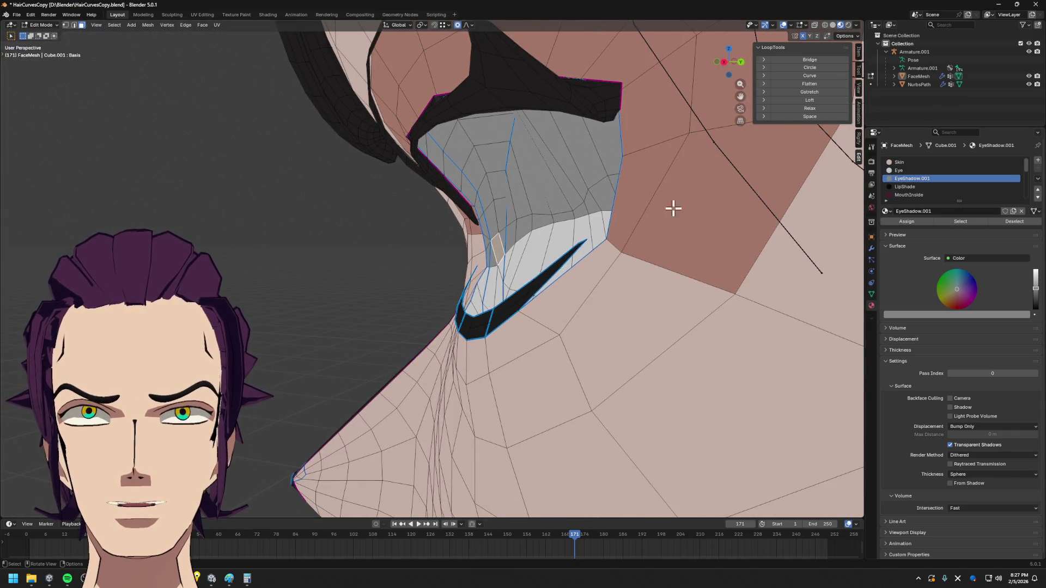
scroll(623, 250, up, 2)
scroll(623, 251, up, 3)
scroll(490, 246, down, 3)
scroll(438, 202, down, 2)
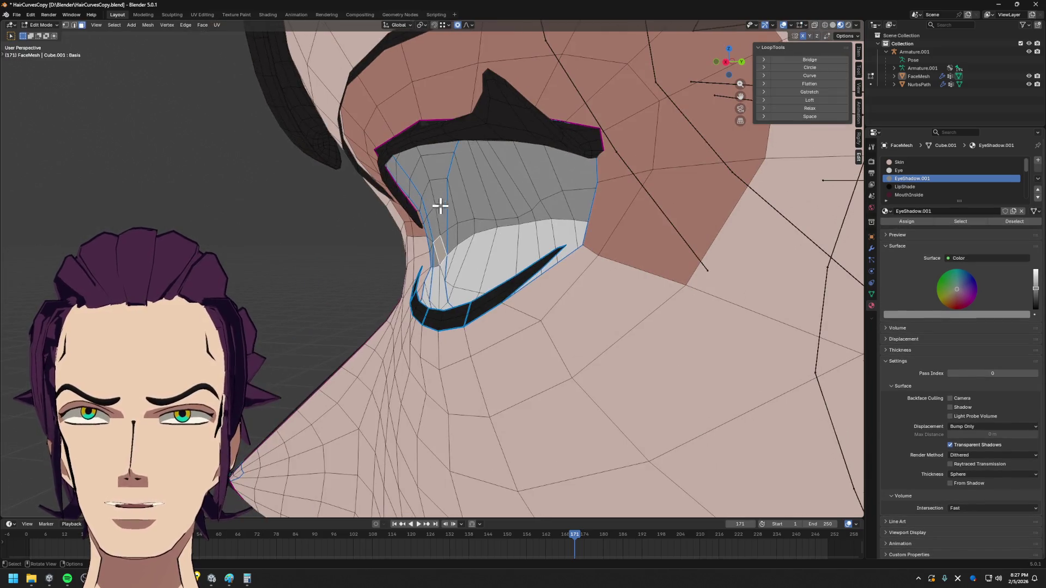
key(1)
click(472, 200)
key(g)
key(g)
click(490, 217)
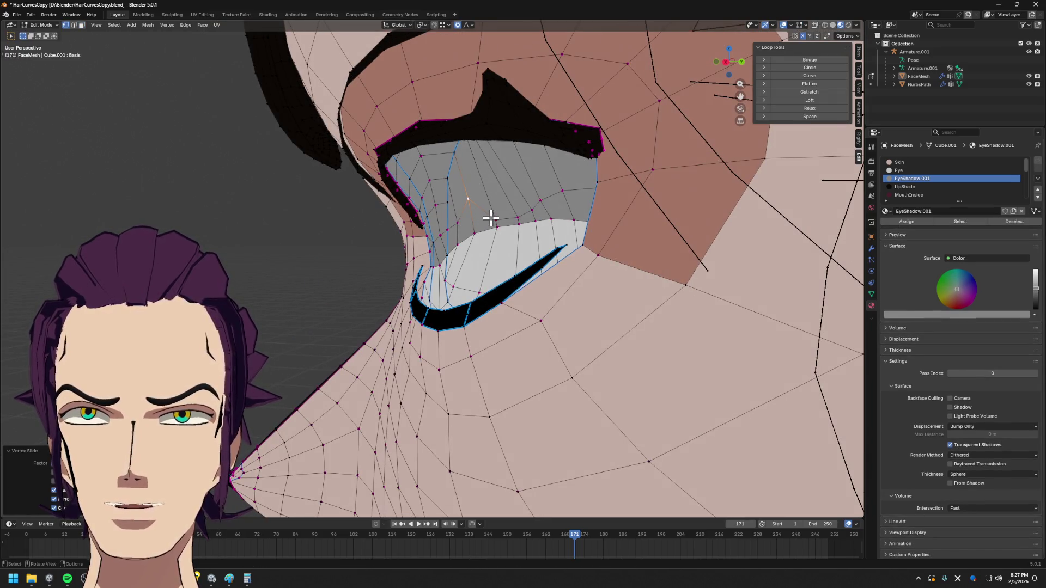
key(g)
key(g)
click(512, 212)
key(g)
key(g)
click(524, 217)
key(g)
key(g)
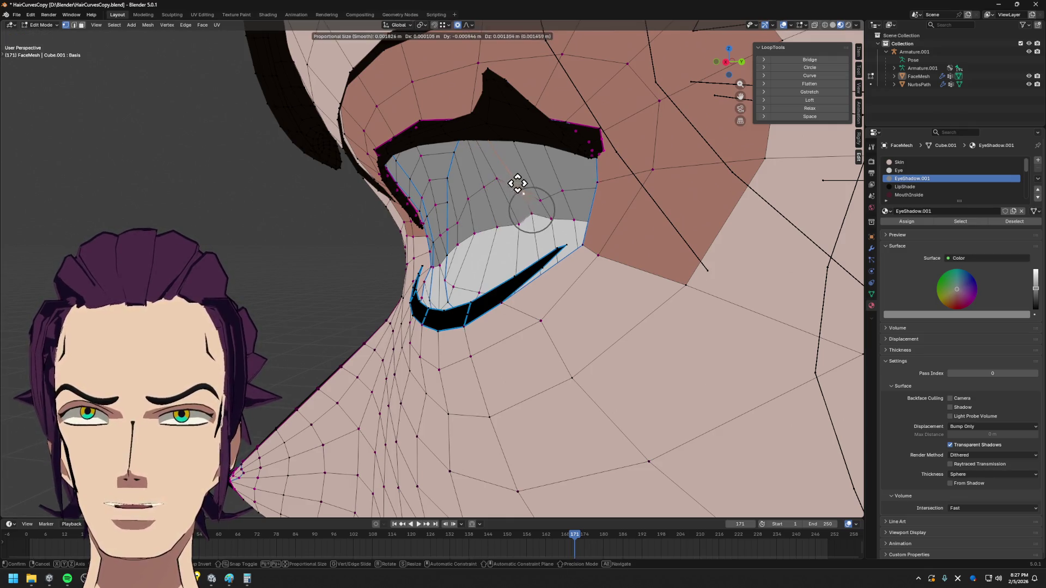
click(505, 169)
key(g)
key(g)
click(575, 187)
key(g)
key(g)
click(555, 168)
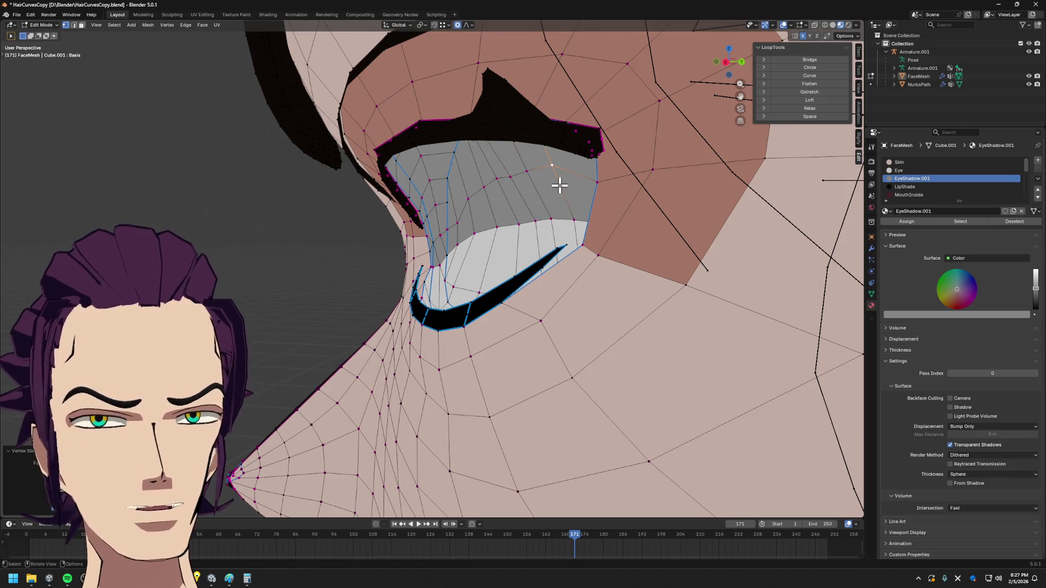
scroll(546, 205, up, 3)
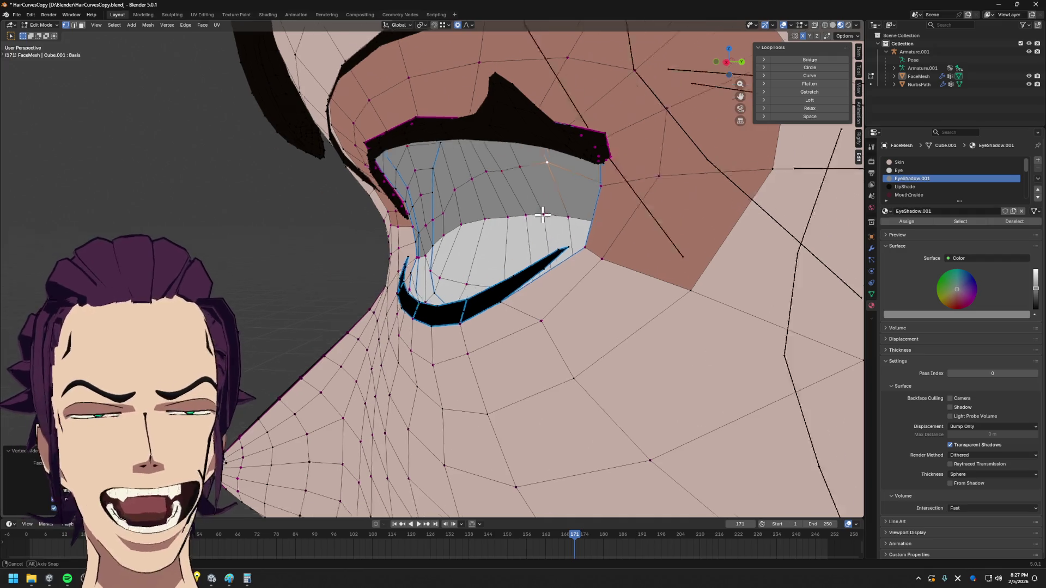
scroll(534, 215, up, 3)
- Refine the eye-corner and eye-rim vertices up close, previewing the shaded result between slides
middle_drag(530, 217, 427, 231)
key(g)
key(g)
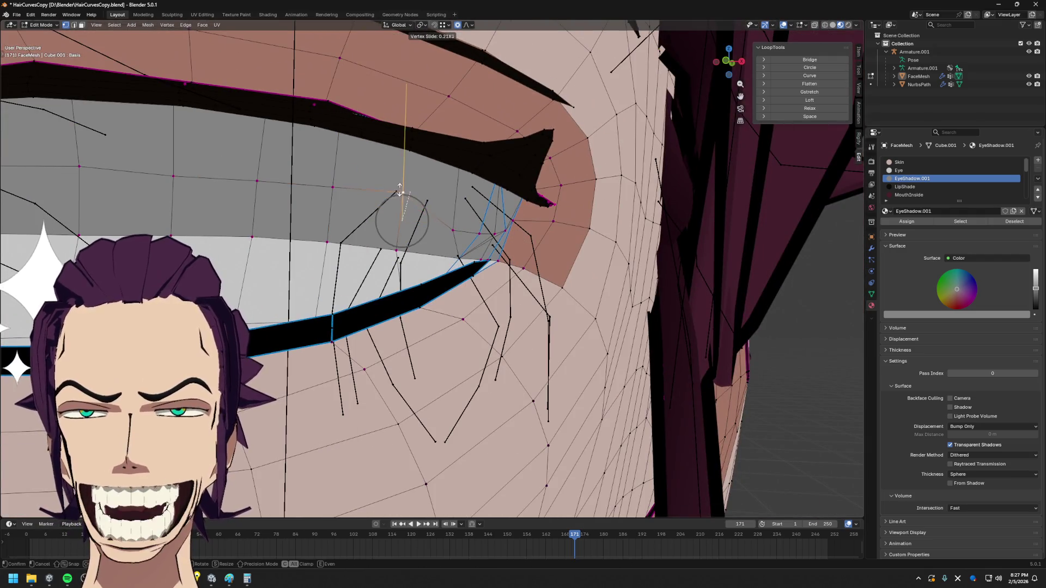
click(415, 204)
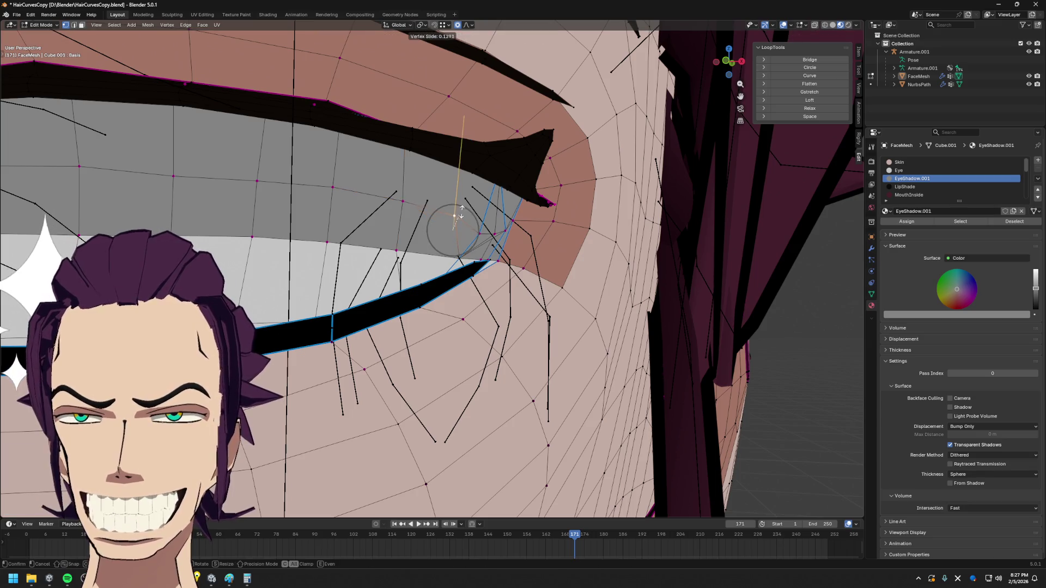
key(g)
key(g)
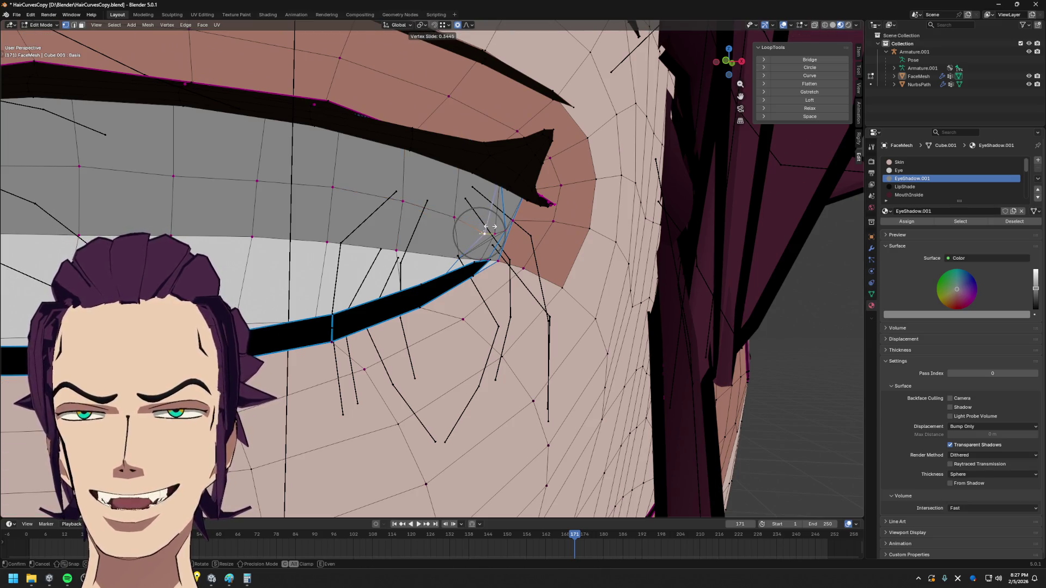
click(486, 227)
middle_drag(480, 234, 406, 242)
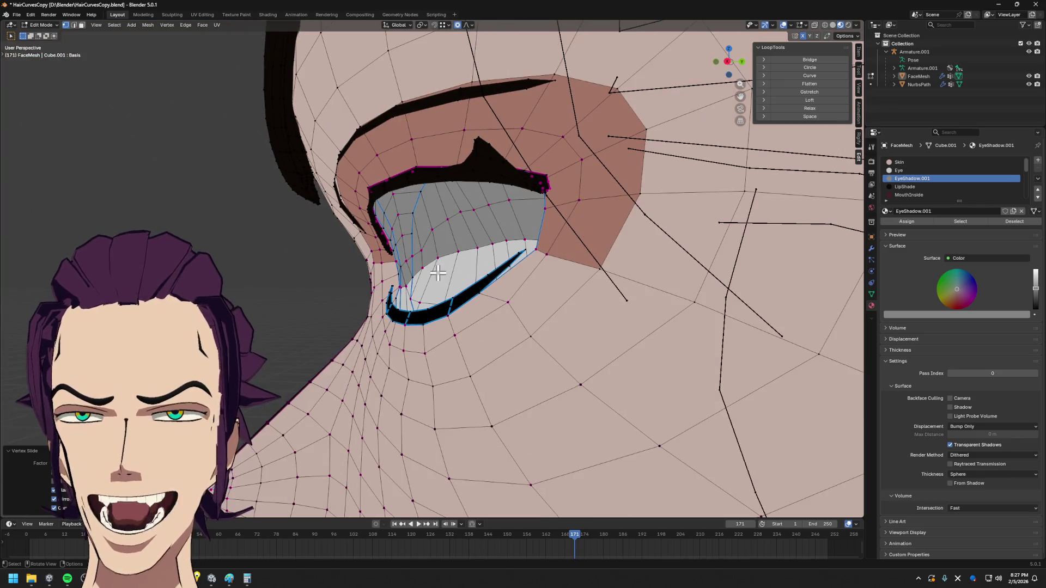
key(g)
key(g)
key(Escape)
mouse_move(422, 240)
middle_down()
mouse_move(471, 256)
mouse_move(441, 264)
mouse_move(614, 262)
mouse_move(497, 246)
middle_up()
key(Tab)
key(Tab)
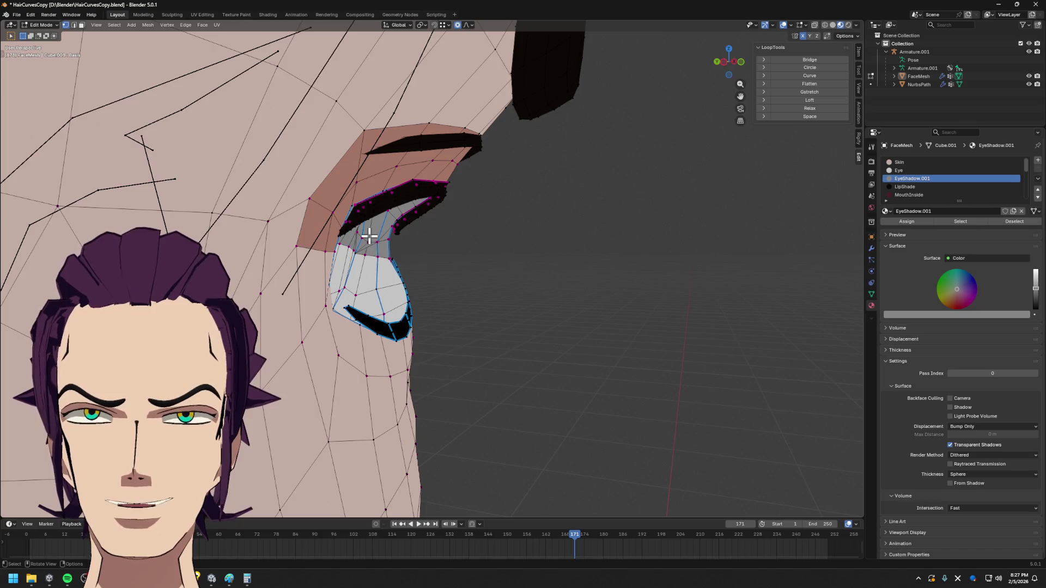
scroll(371, 242, up, 3)
key(shift+v)
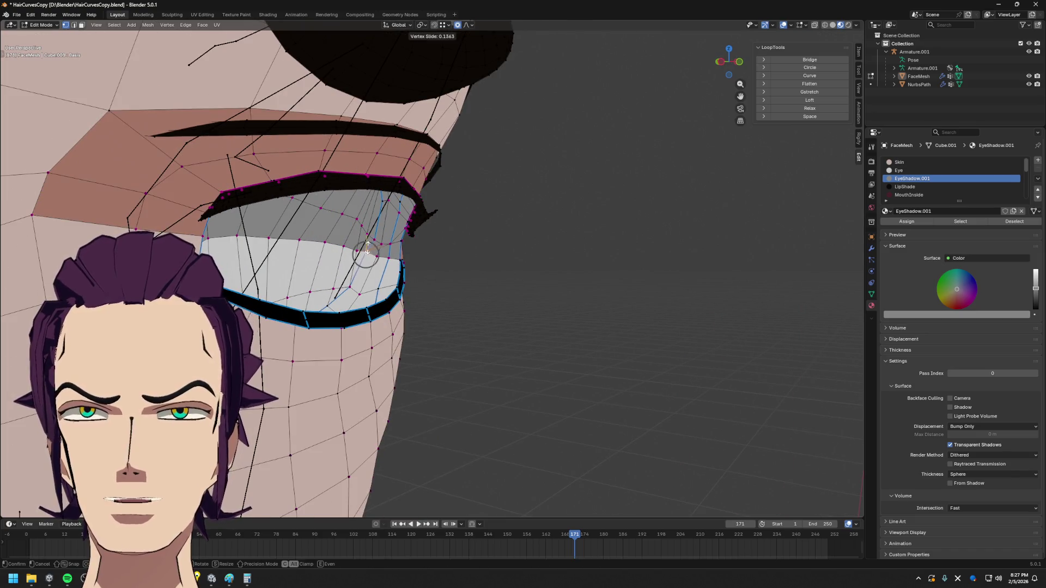
click(367, 247)
key(Tab)
scroll(514, 199, up, 3)
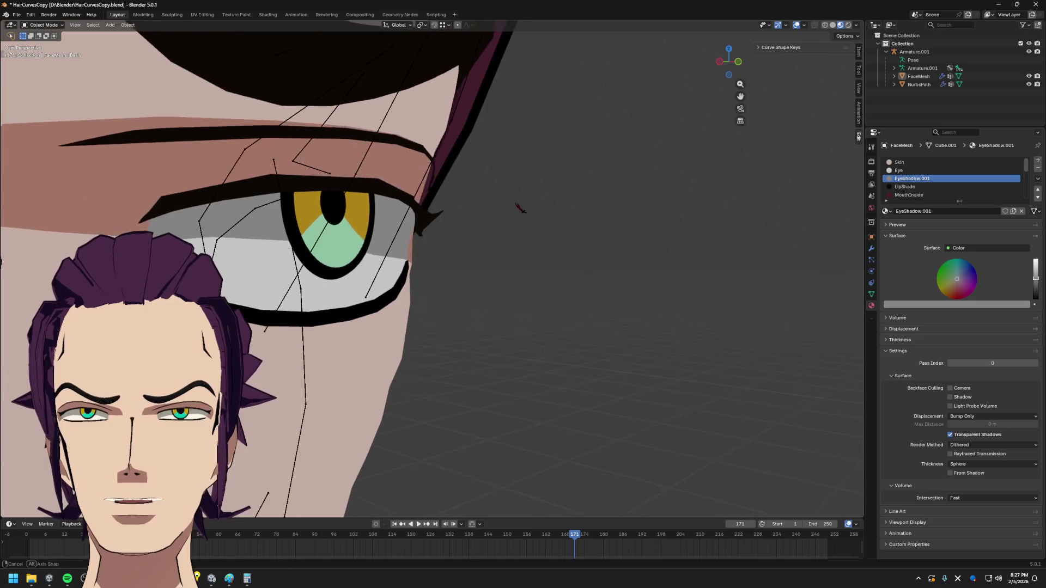
mouse_move(513, 198)
middle_down()
mouse_move(488, 233)
mouse_move(370, 230)
middle_up()
- Move one more eye-corner vertex, check it shaded, and return to Object Mode on the head
key(Tab)
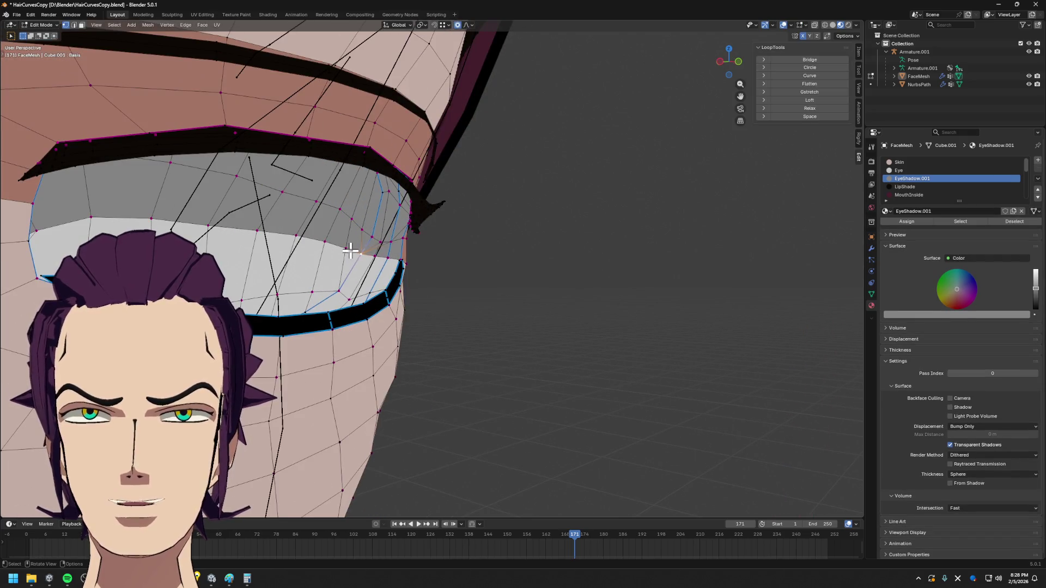
key(g)
key(g)
key(g)
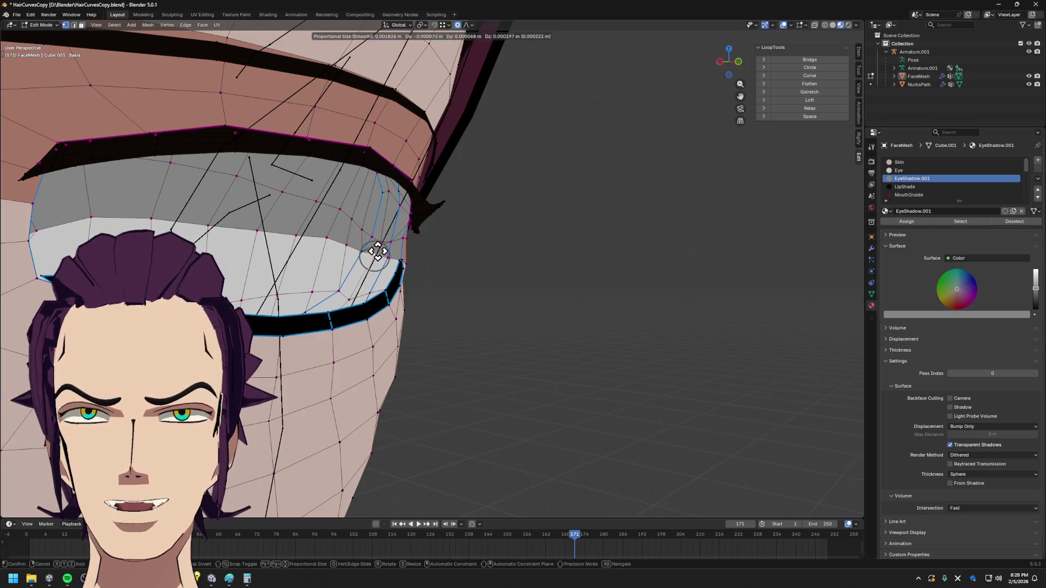
click(374, 258)
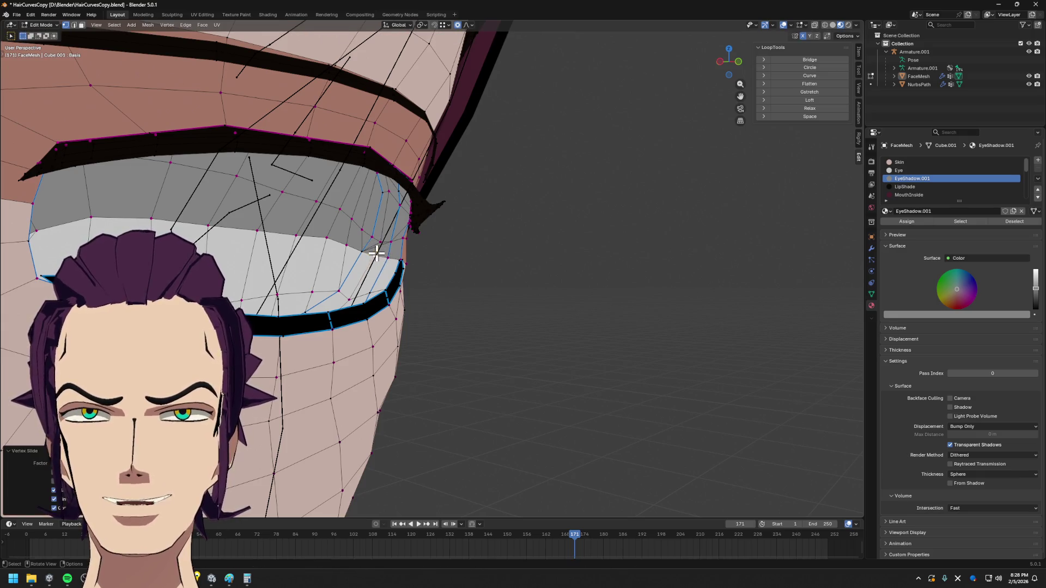
key(Tab)
scroll(381, 240, up, 5)
middle_drag(381, 240, 488, 256)
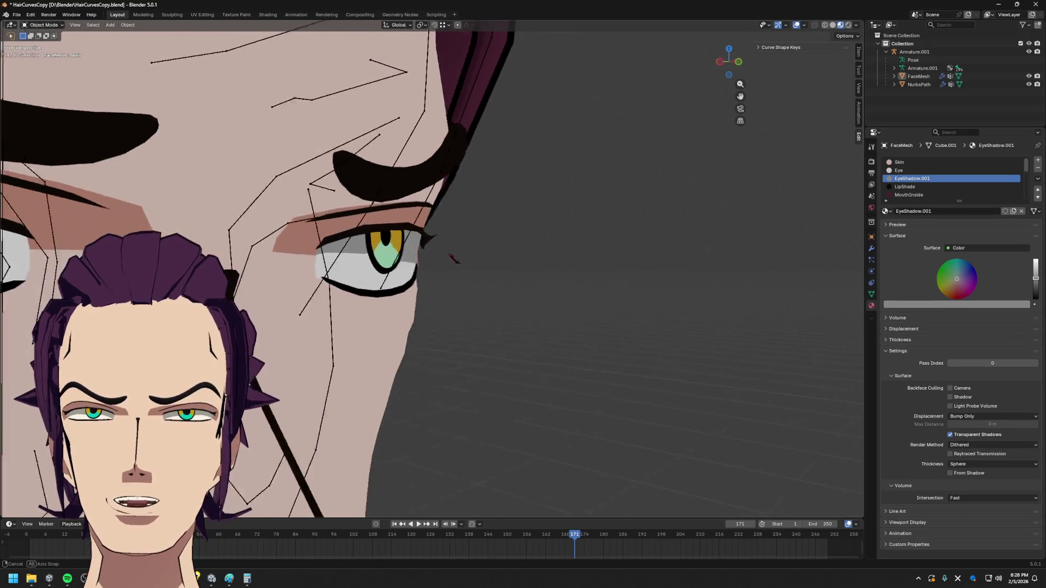
key(Tab)
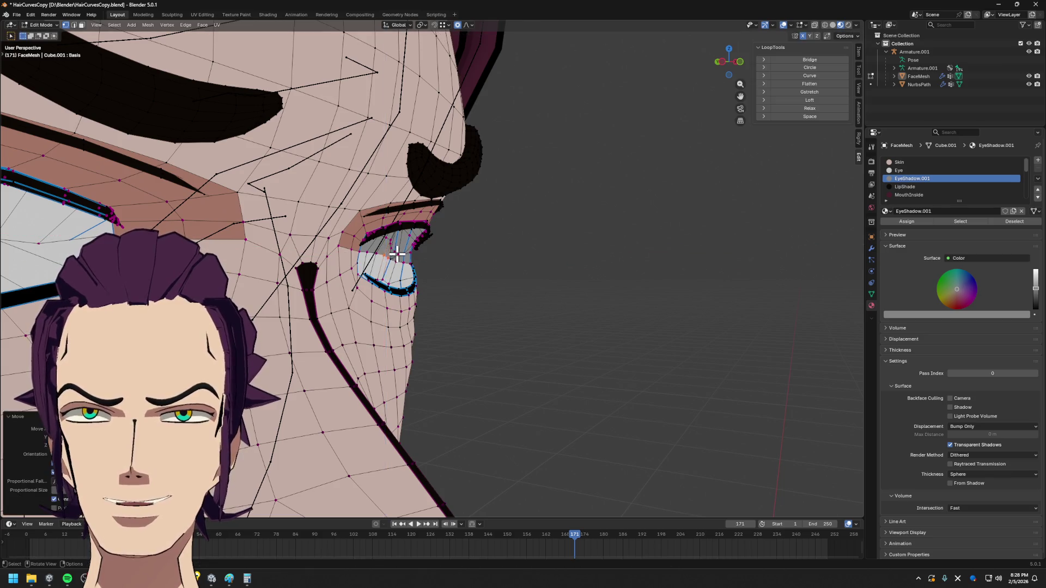
key(Tab)
scroll(395, 255, up, 3)
mouse_move(395, 256)
middle_down()
mouse_move(395, 270)
mouse_move(447, 272)
mouse_move(520, 344)
mouse_move(491, 343)
mouse_move(507, 335)
mouse_move(491, 327)
middle_up()
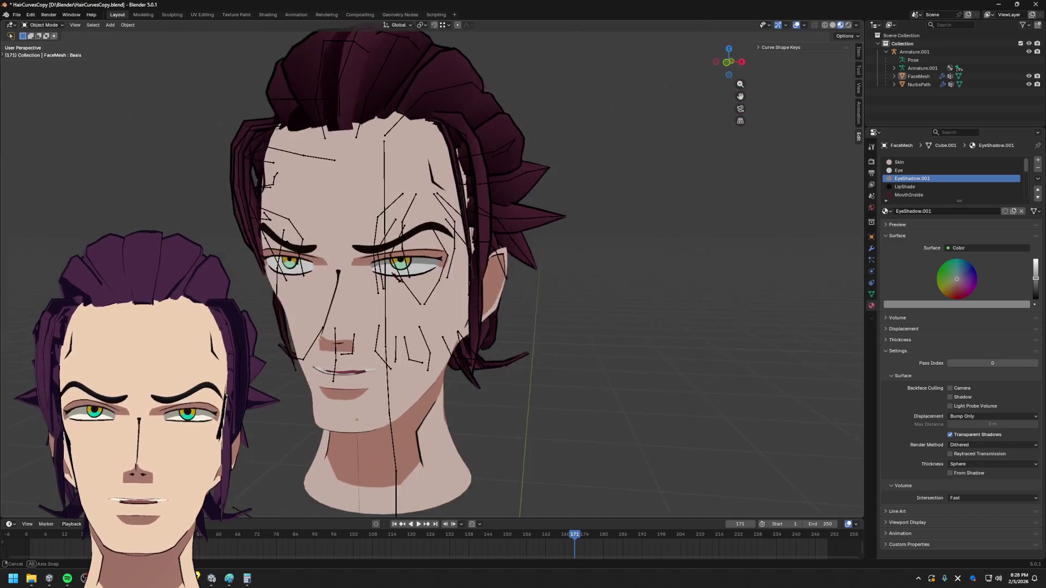
- Save HairCurvesCopy.blend, inspect the eye in a close profile view, and switch over to the Unity editor
mouse_move(436, 279)
middle_down()
mouse_move(301, 273)
mouse_move(447, 288)
middle_up()
key(ctrl+s)
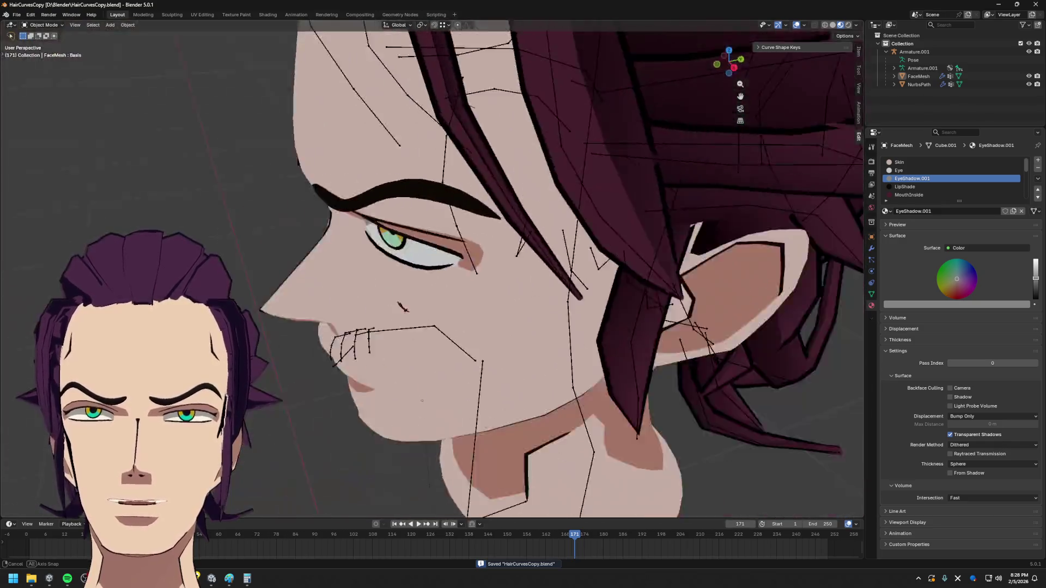
middle_drag(448, 288, 458, 286)
mouse_move(468, 237)
middle_down()
mouse_move(458, 263)
mouse_move(495, 282)
mouse_move(503, 308)
middle_up()
scroll(459, 263, up, 5)
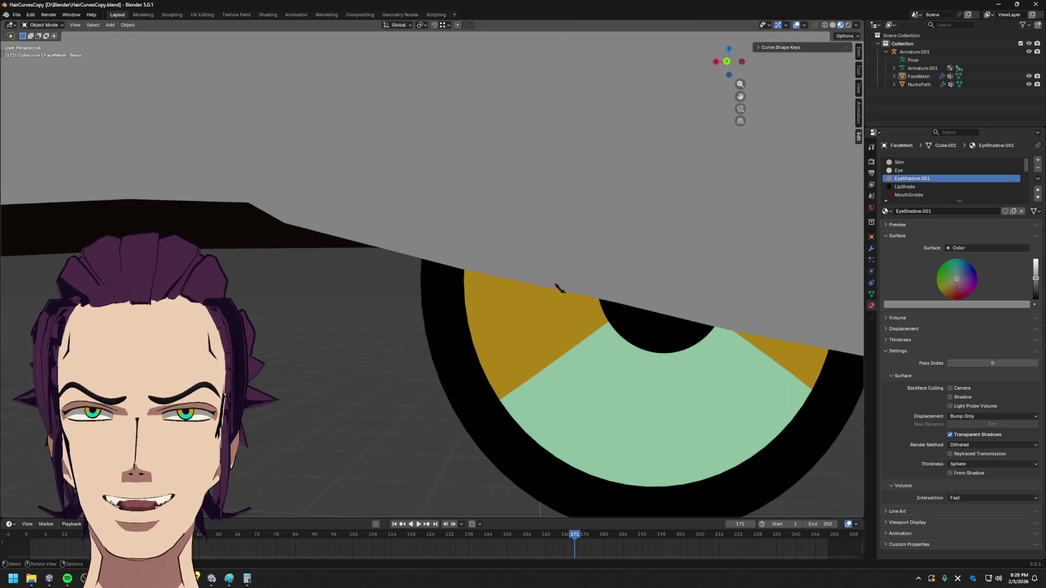
scroll(564, 287, up, 2)
scroll(683, 303, up, 2)
scroll(602, 269, down, 1)
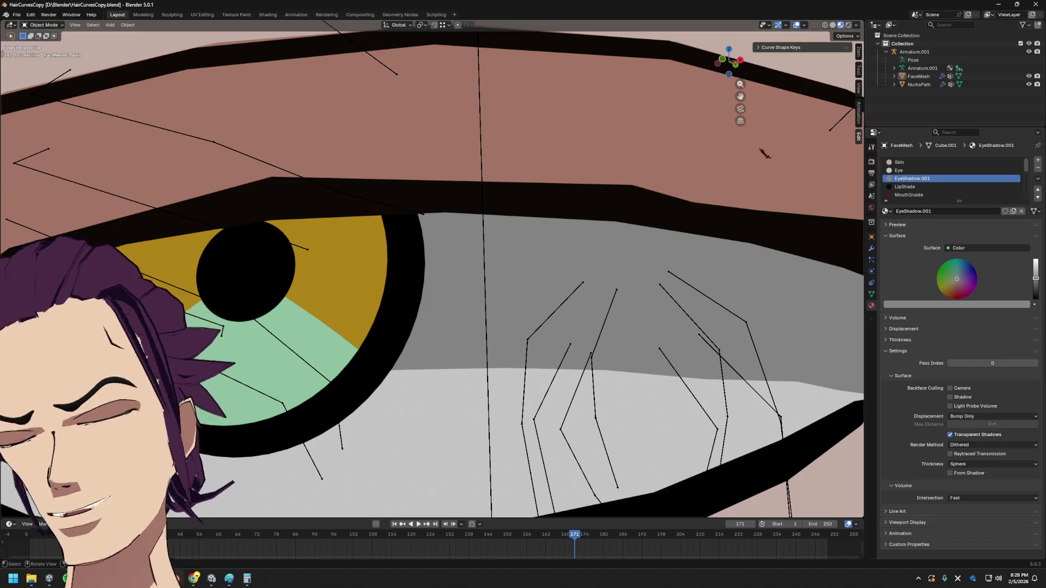
key(alt+Tab)
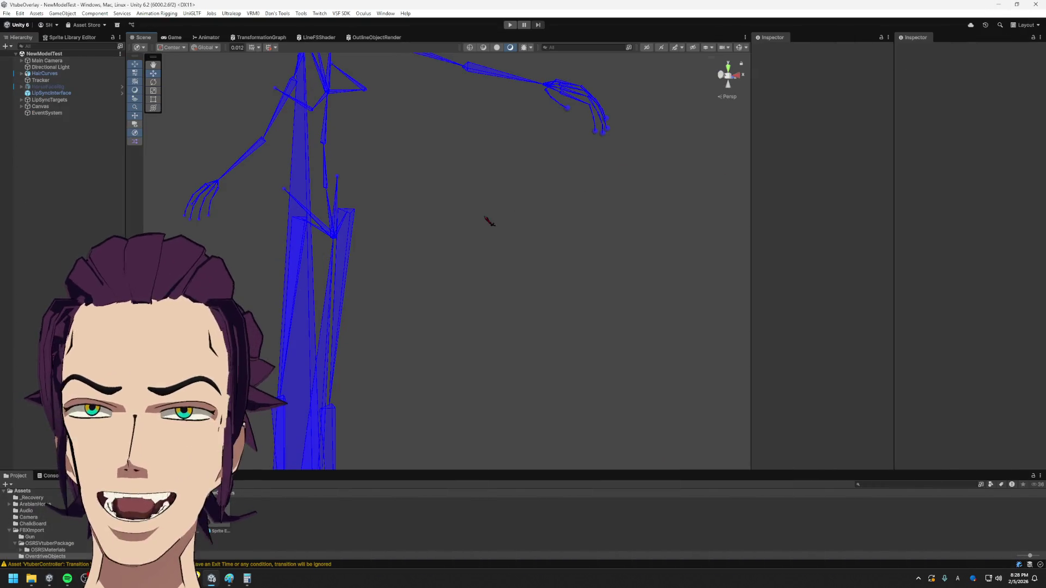
- Frame the HairCurves head in the Scene view and select FaceMesh, collapsing its Skinned Mesh Renderer to reach the materials
click(73, 80)
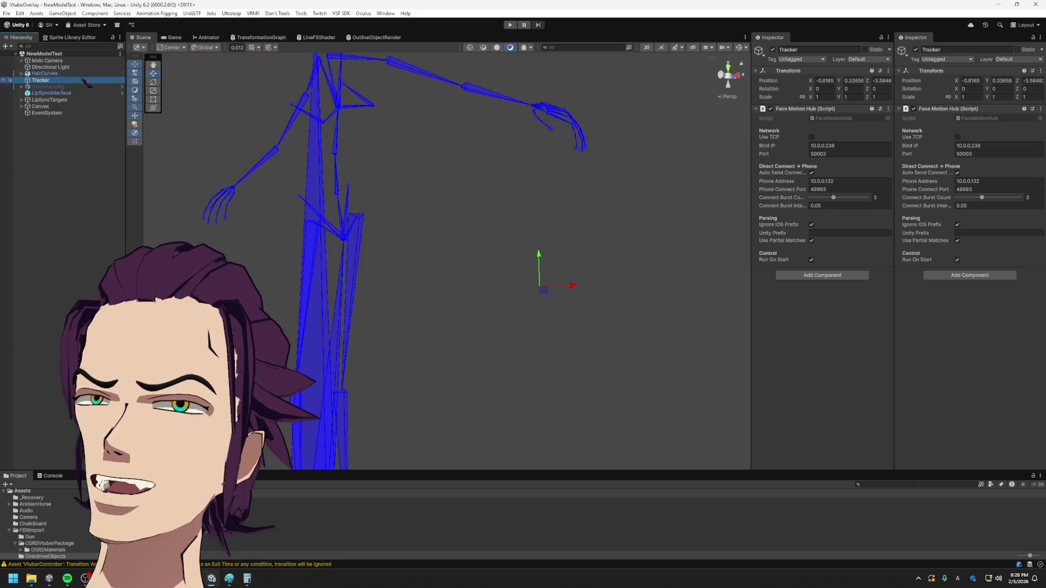
click(50, 73)
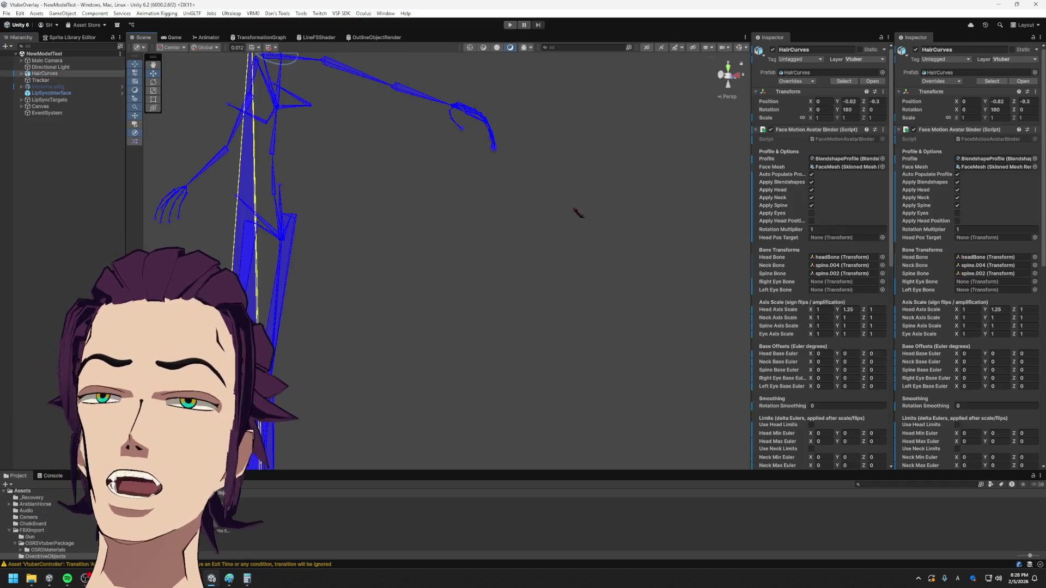
key(f)
scroll(372, 206, up, 3)
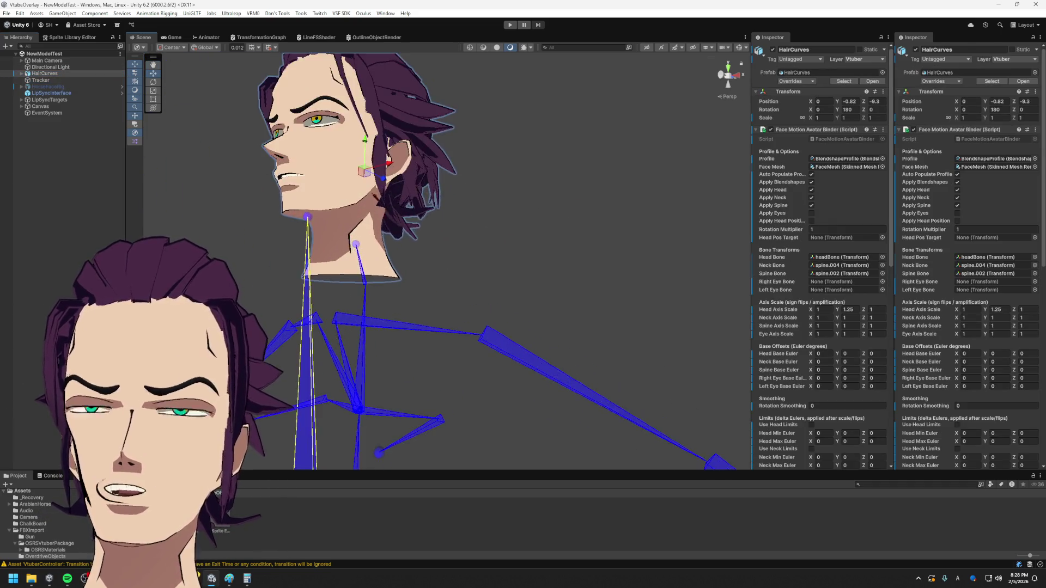
scroll(442, 207, up, 2)
scroll(442, 208, up, 2)
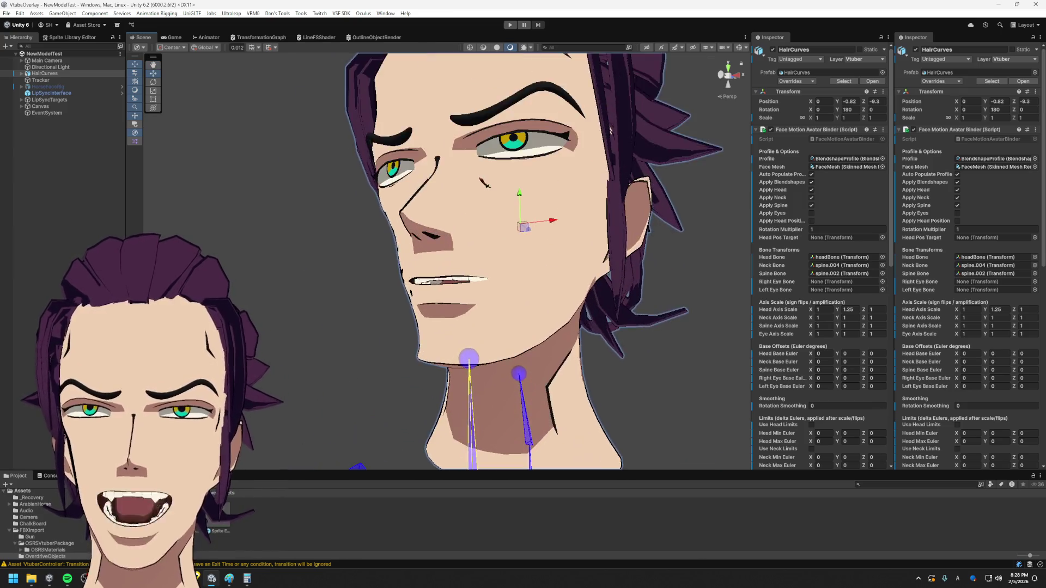
scroll(442, 208, up, 2)
scroll(442, 207, up, 2)
mouse_move(442, 207)
mouse_down()
mouse_move(453, 140)
mouse_move(419, 154)
mouse_up()
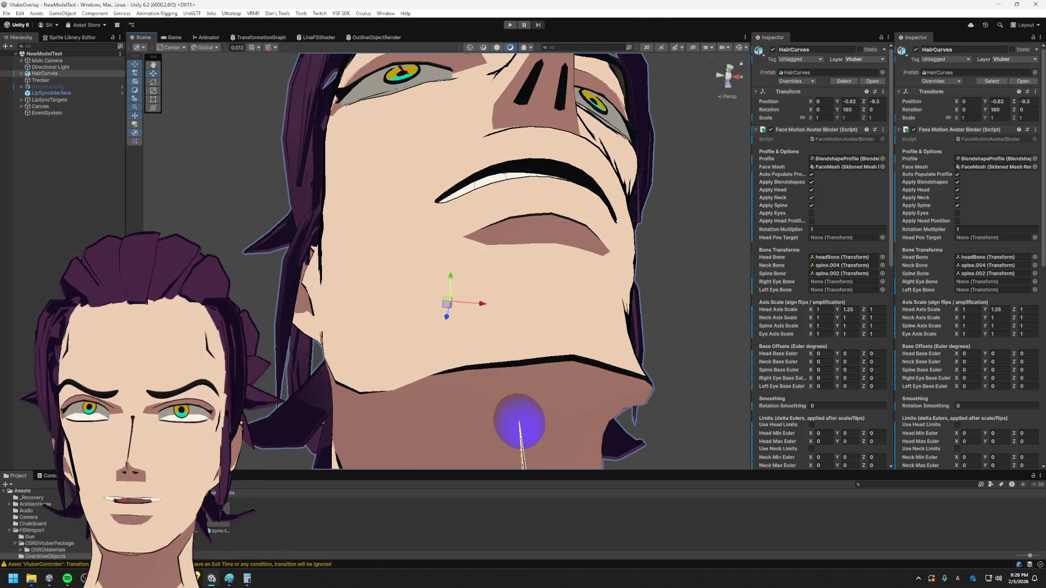
click(522, 270)
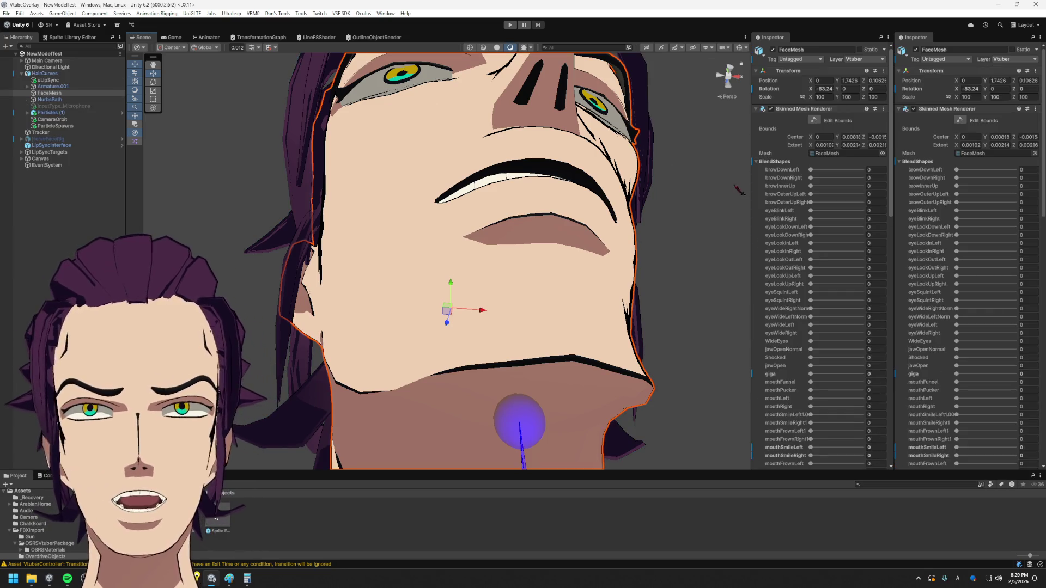
scroll(816, 237, down, 5)
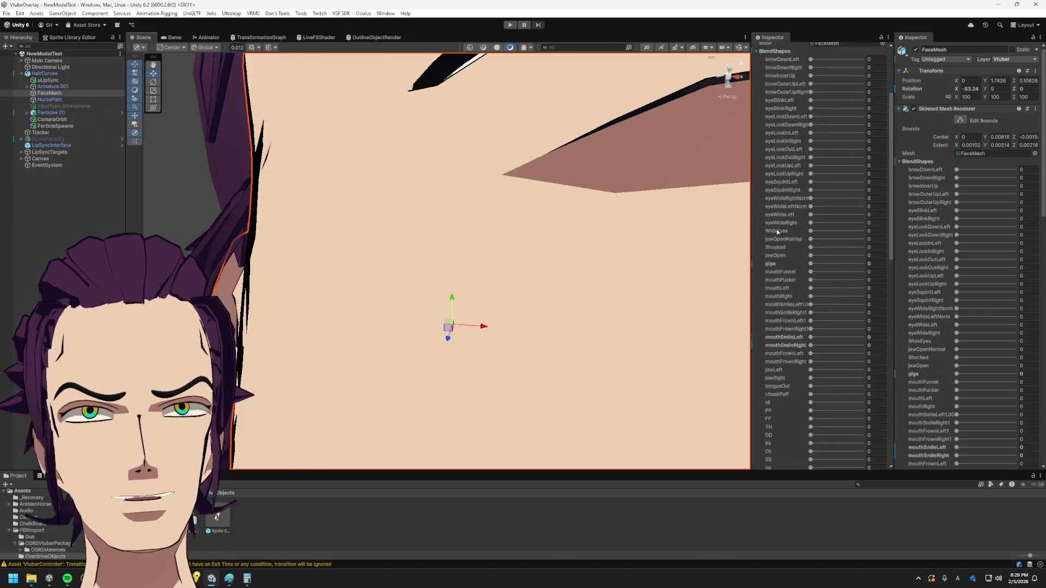
scroll(777, 232, up, 3)
scroll(789, 103, up, 2)
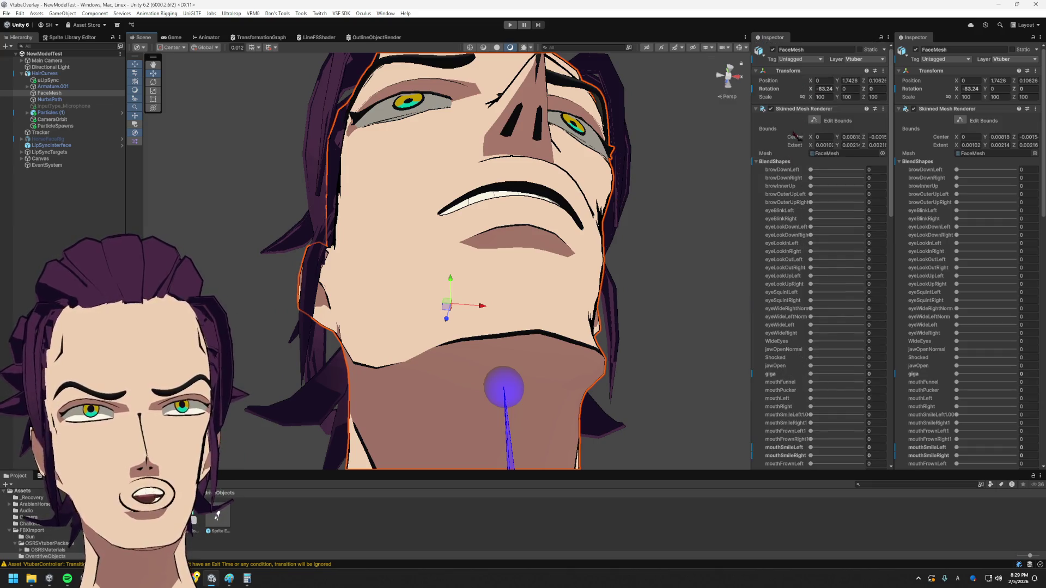
click(811, 109)
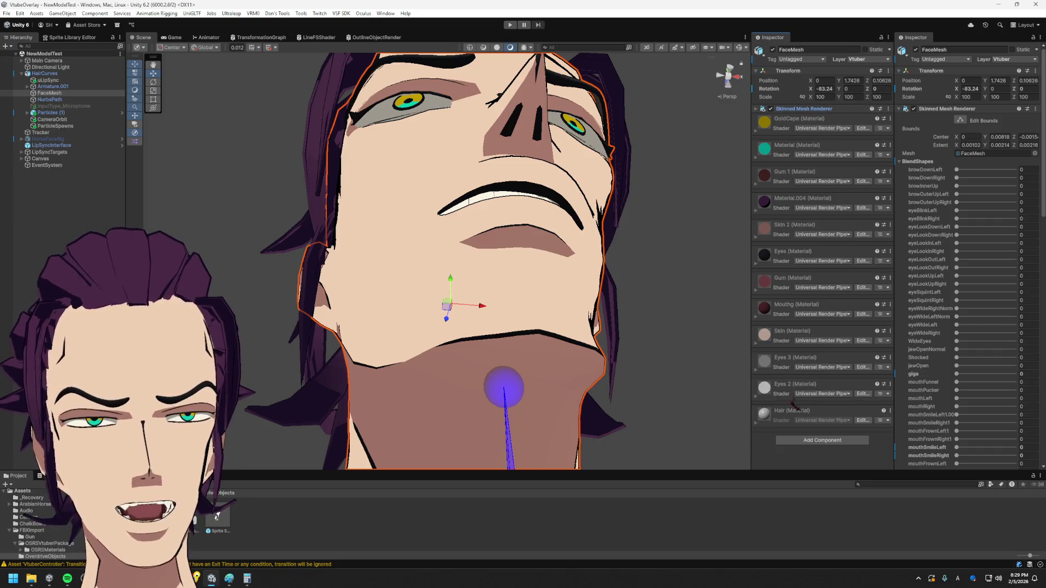
- Expand the Eyes 2 material and try the From Shader and Geometry render queues, ending on From Shader
click(794, 384)
scroll(796, 391, down, 3)
scroll(800, 394, down, 2)
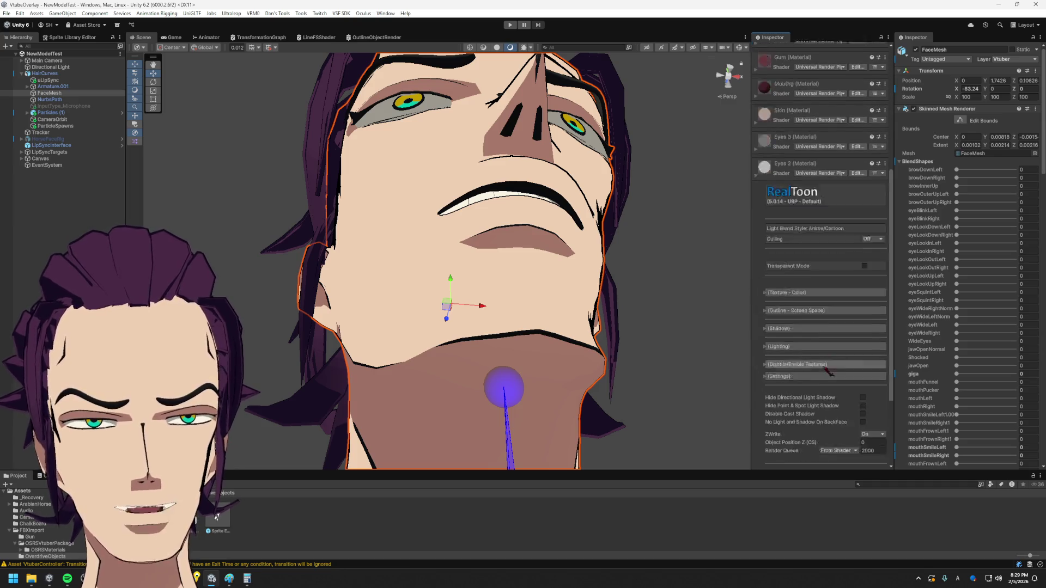
scroll(808, 398, down, 3)
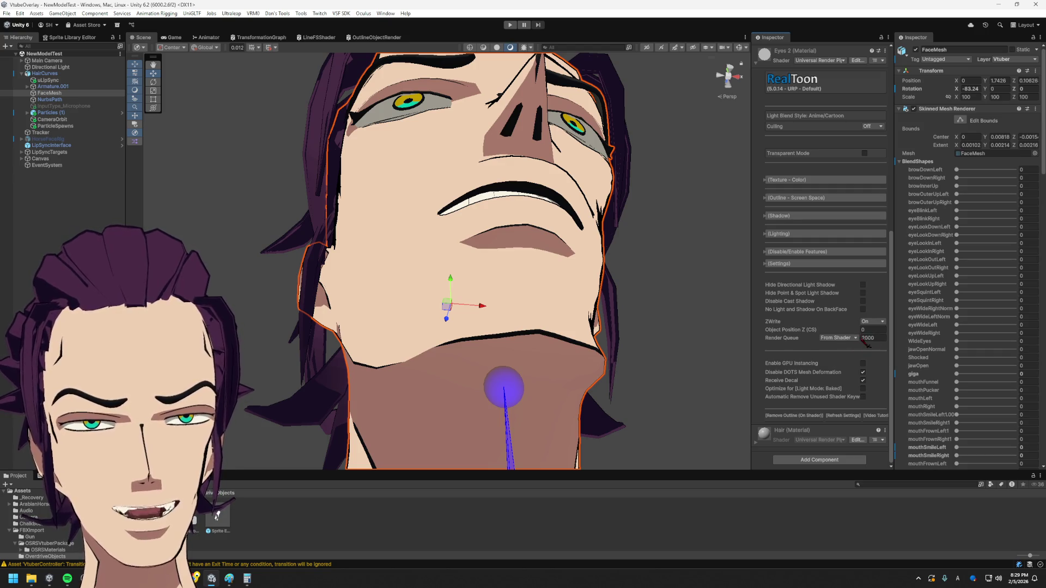
text(1999)
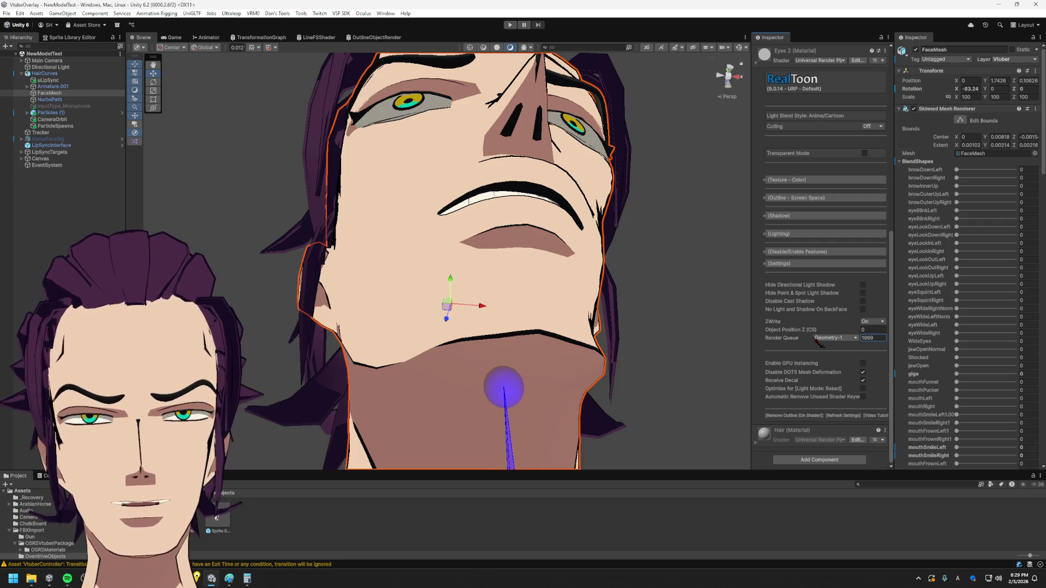
click(841, 338)
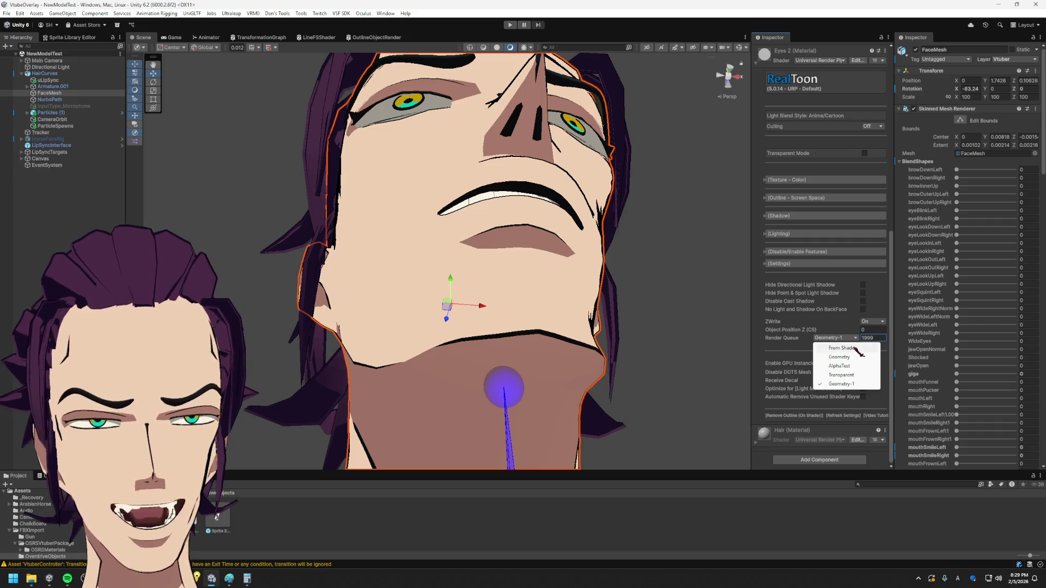
click(843, 349)
click(849, 339)
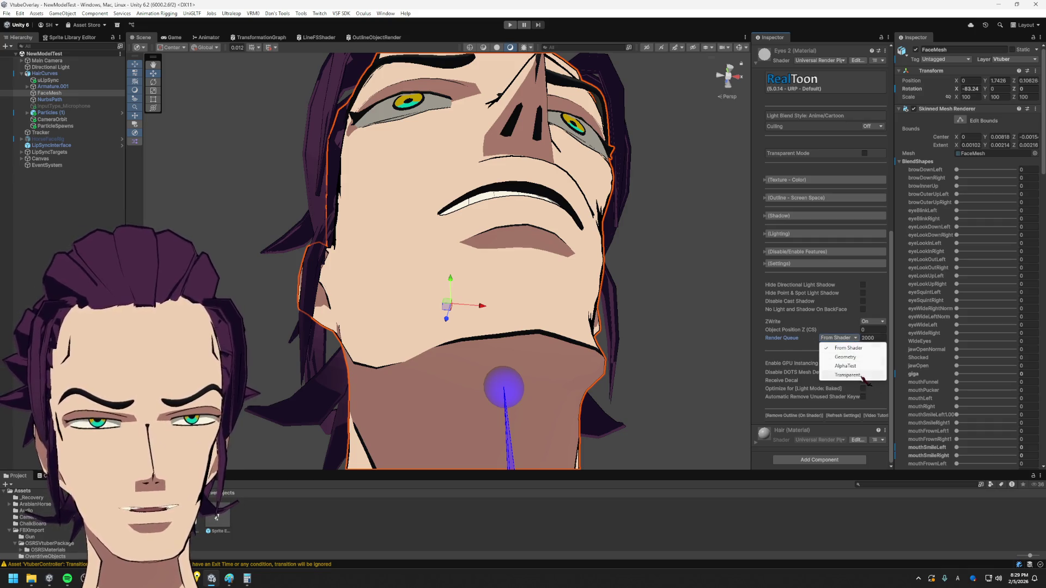
click(850, 357)
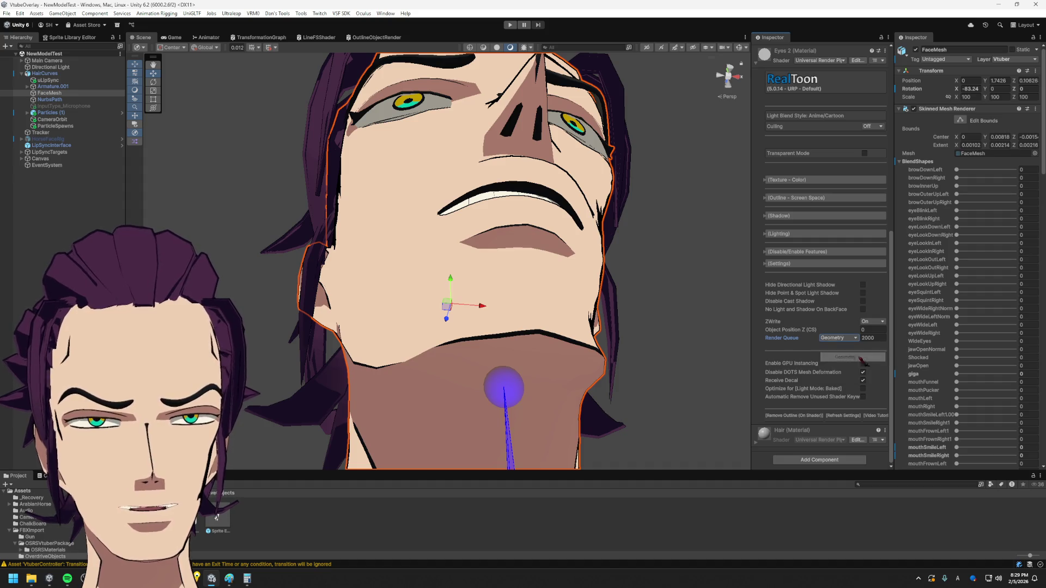
click(855, 339)
click(855, 349)
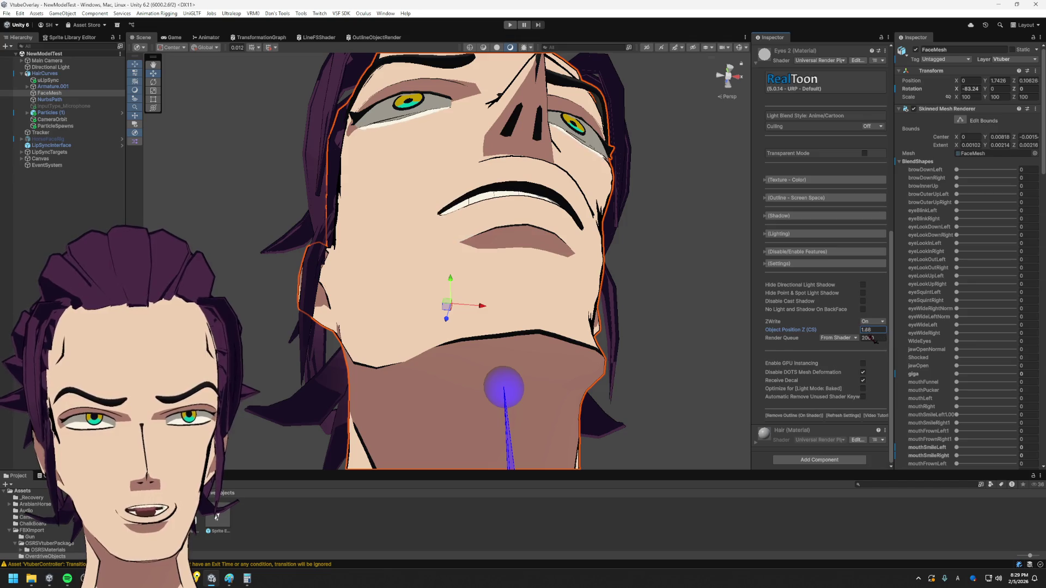
text(0)
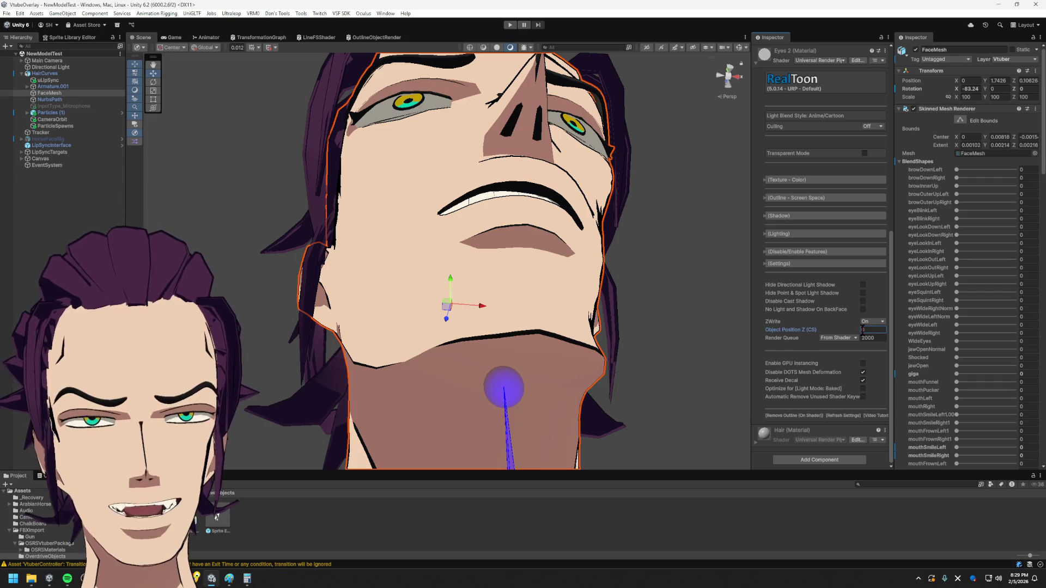
- Commit a render queue of 3000 for Eyes 2, then revert it to From Shader (2000)
click(874, 337)
text(30)
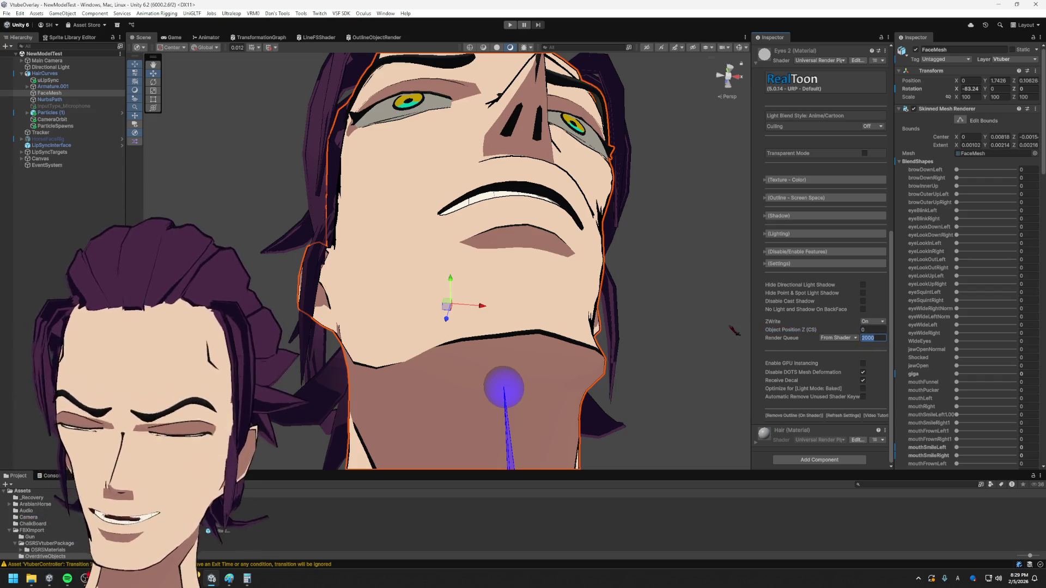
text(00)
key(Return)
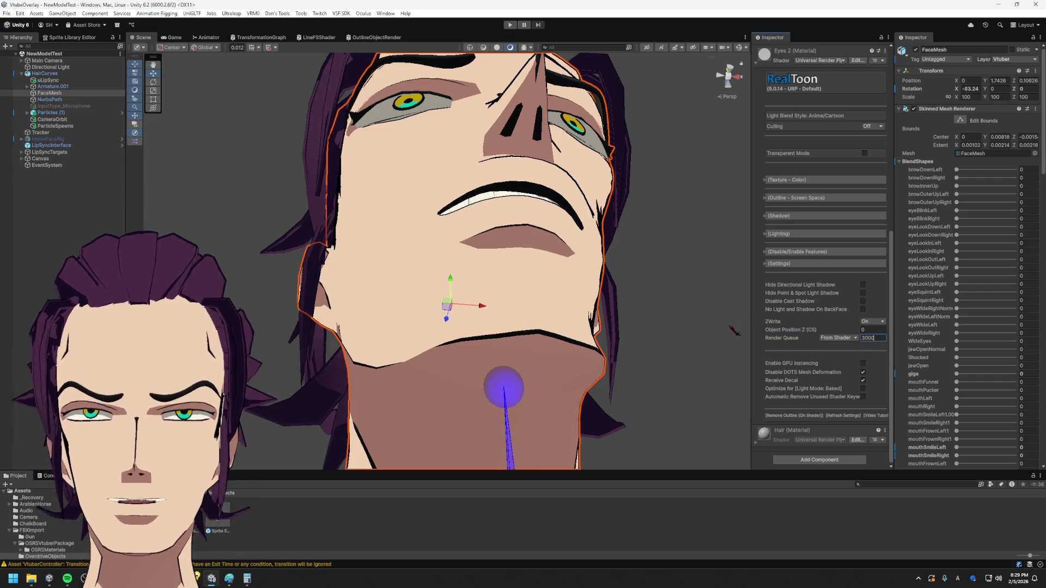
click(855, 339)
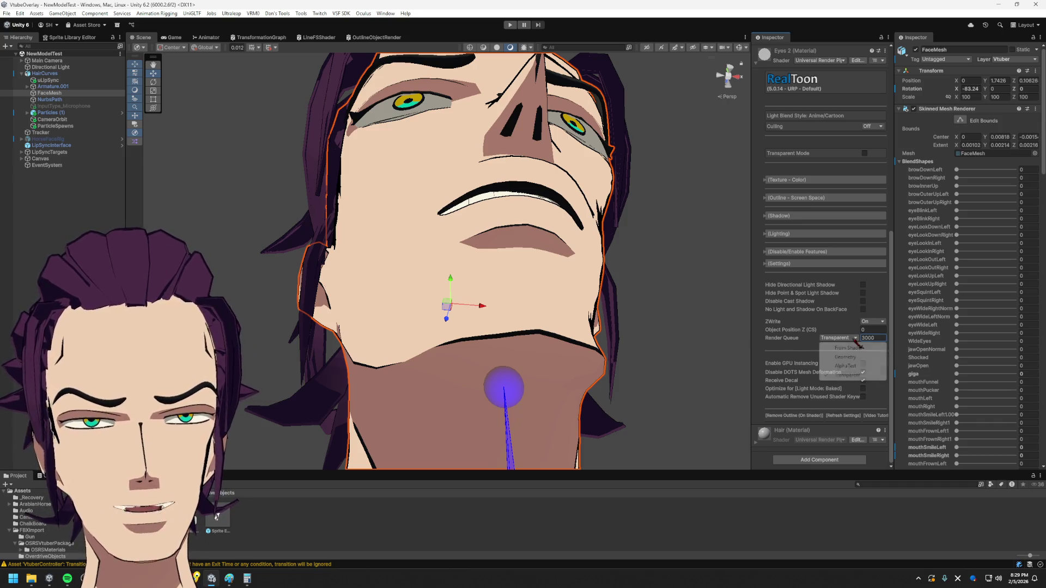
click(863, 372)
click(854, 338)
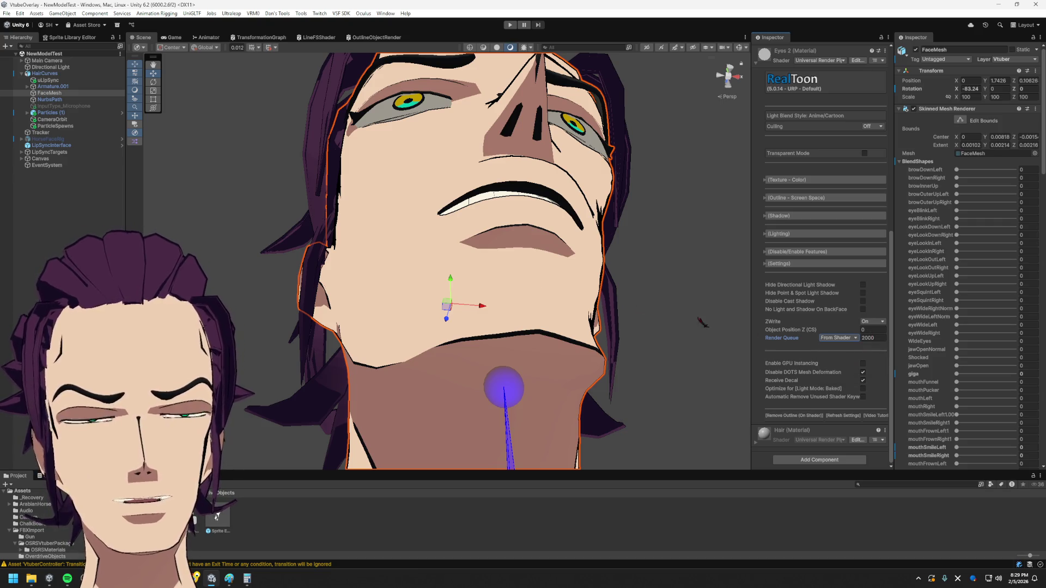
scroll(823, 243, up, 3)
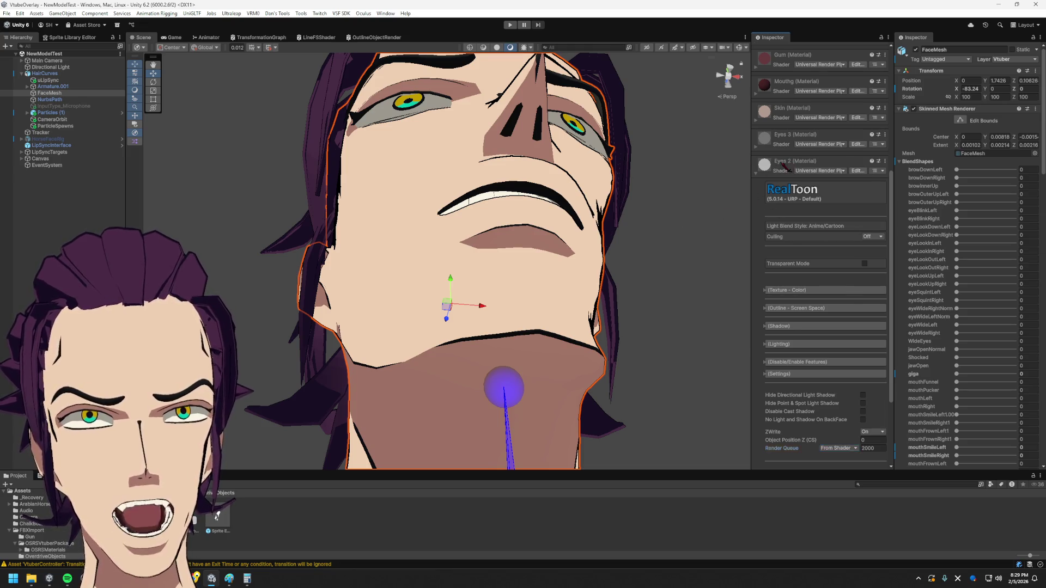
click(784, 167)
click(795, 358)
scroll(863, 360, down, 4)
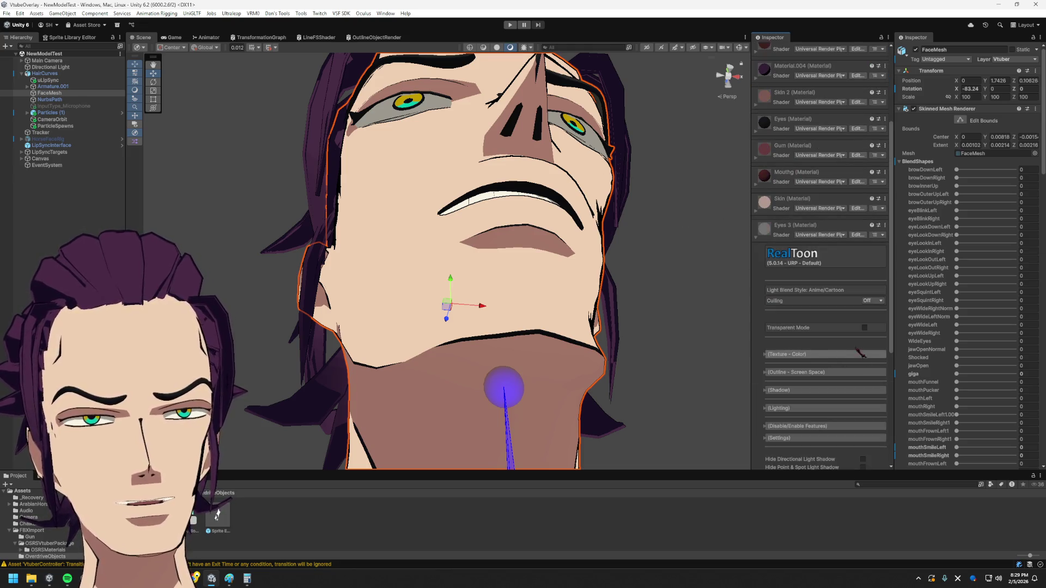
scroll(817, 327, down, 2)
scroll(818, 327, down, 2)
scroll(879, 401, down, 1)
click(865, 336)
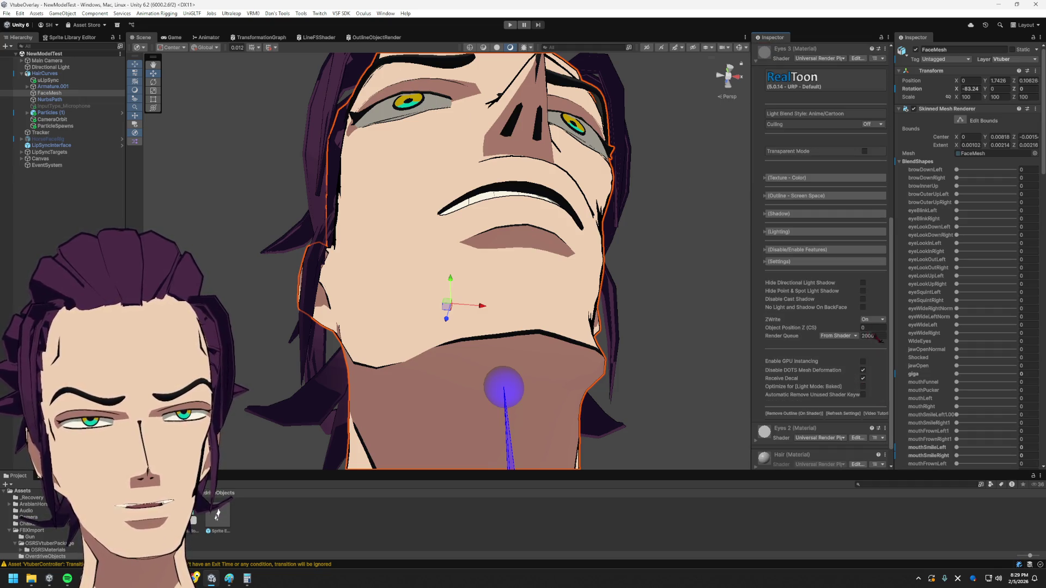
click(872, 320)
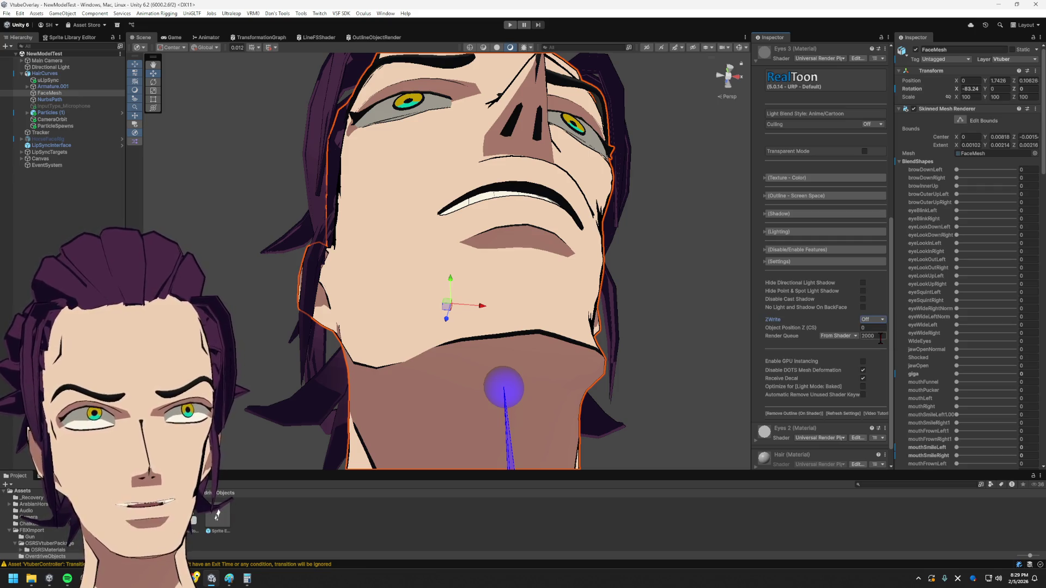
alt+drag(538, 204, 538, 293)
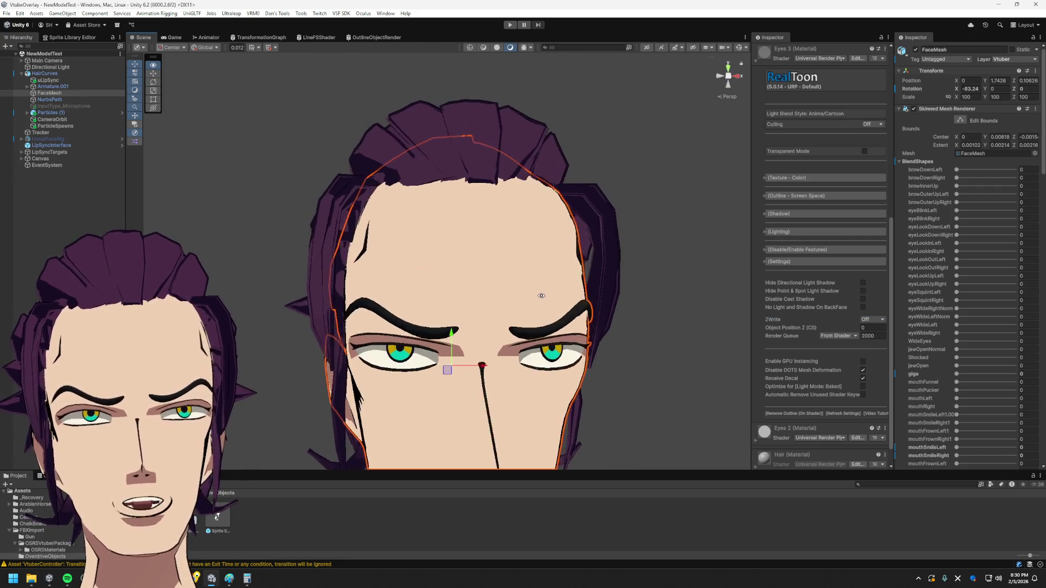
mouse_move(538, 292)
alt+mouse_down()
mouse_move(554, 219)
mouse_move(501, 272)
mouse_move(484, 337)
mouse_move(490, 234)
alt+mouse_up()
click(626, 221)
mouse_move(626, 221)
alt+mouse_down()
mouse_move(576, 219)
mouse_move(593, 271)
alt+mouse_up()
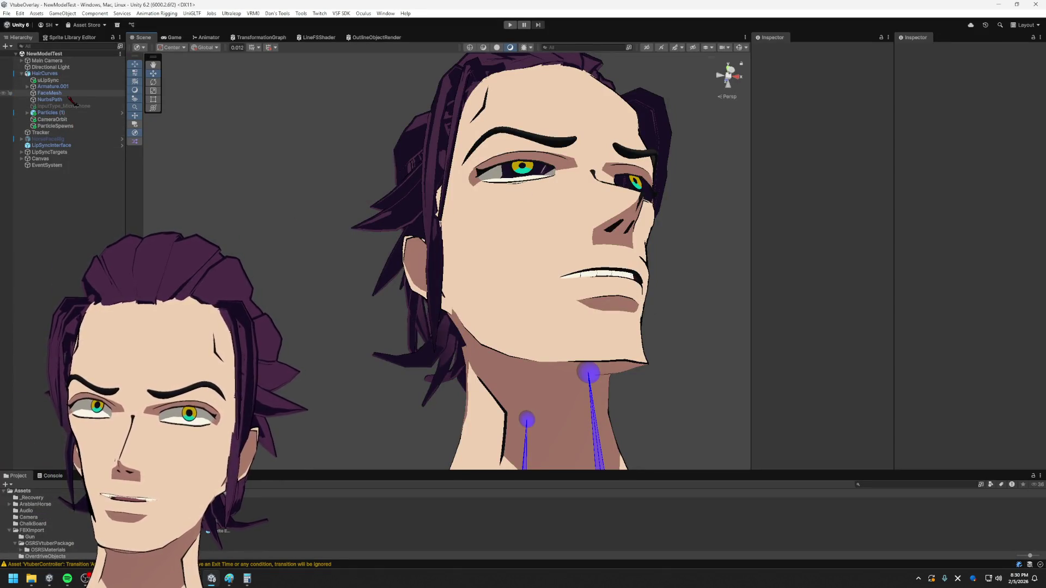
- Select FaceMesh, turn ZWrite on for the Eyes 3 material and nudge its clip-space depth offset
click(49, 93)
scroll(938, 312, down, 3)
scroll(854, 348, down, 4)
scroll(853, 347, down, 4)
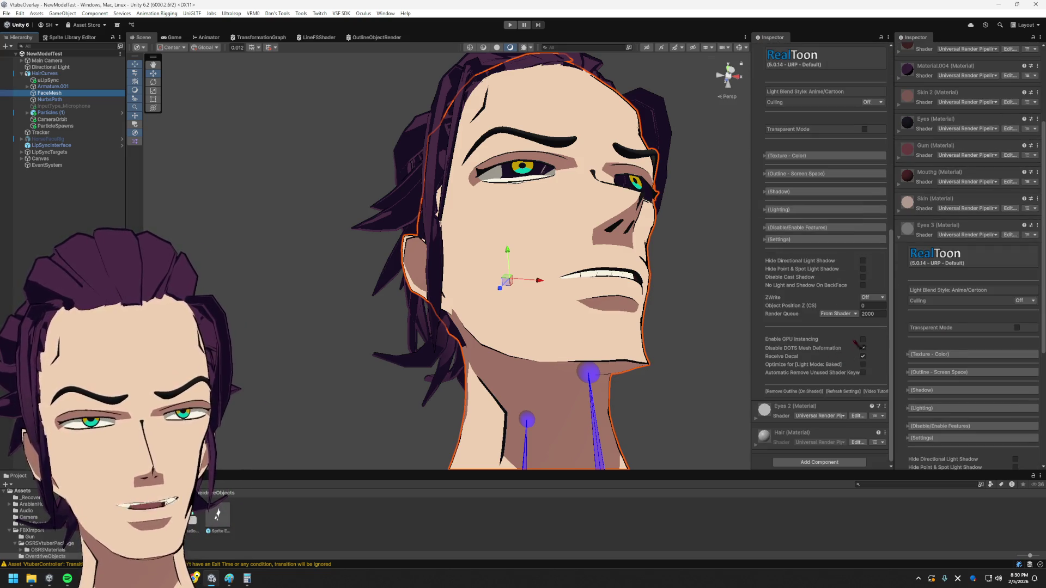
click(871, 298)
click(874, 314)
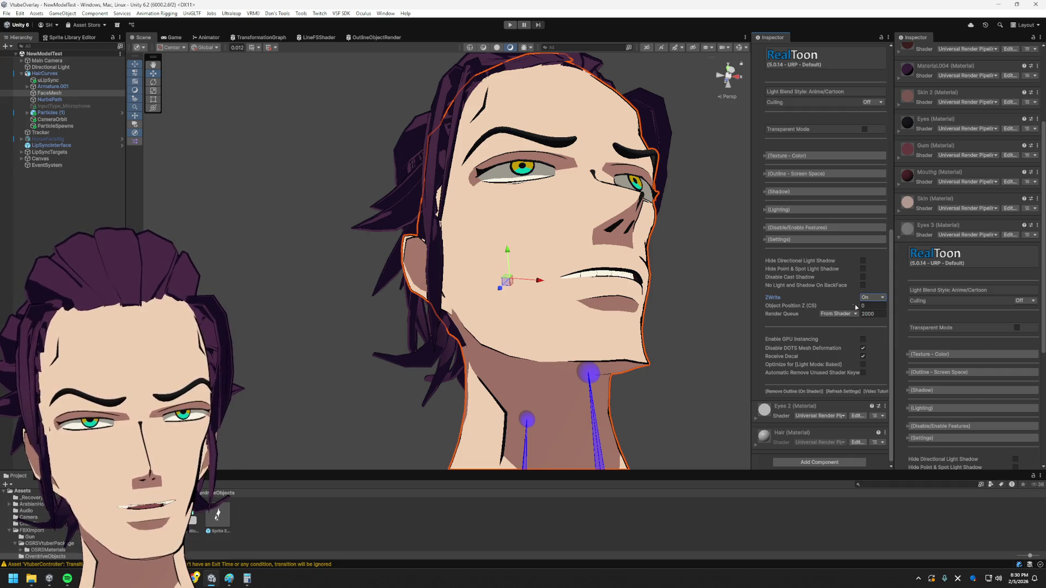
drag(855, 307, 843, 310)
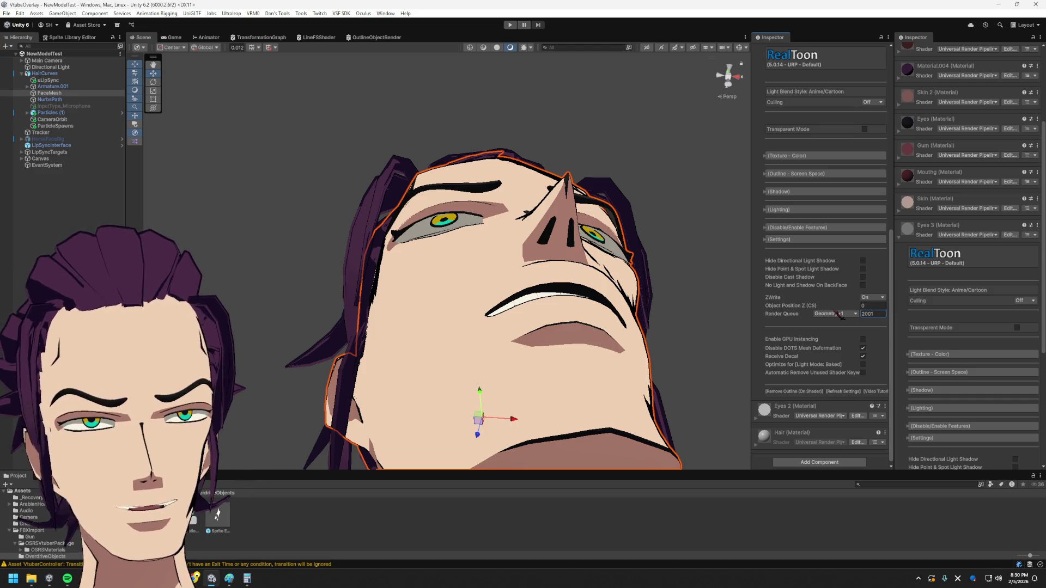
text(190)
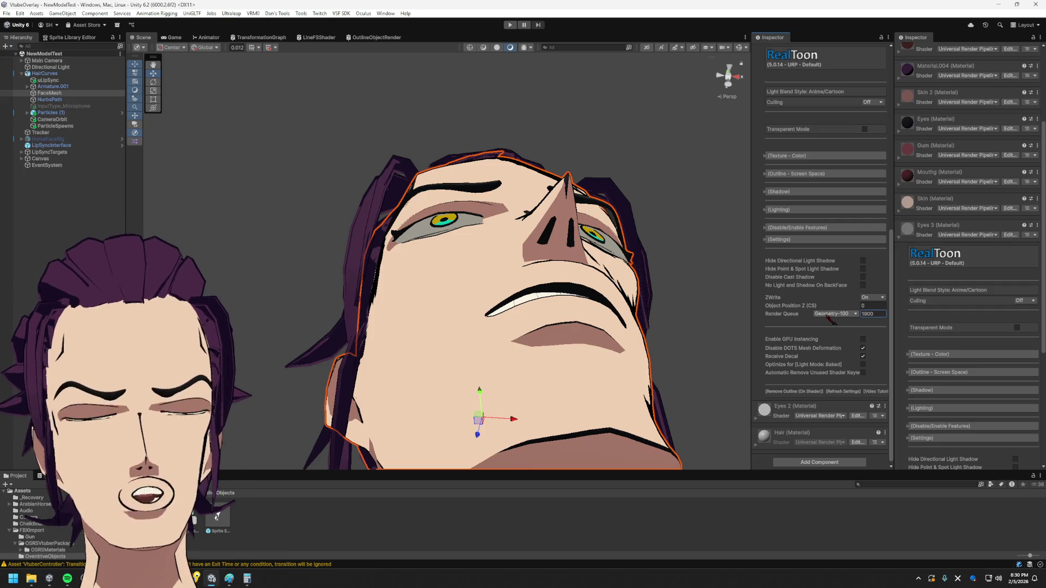
scroll(817, 143, up, 3)
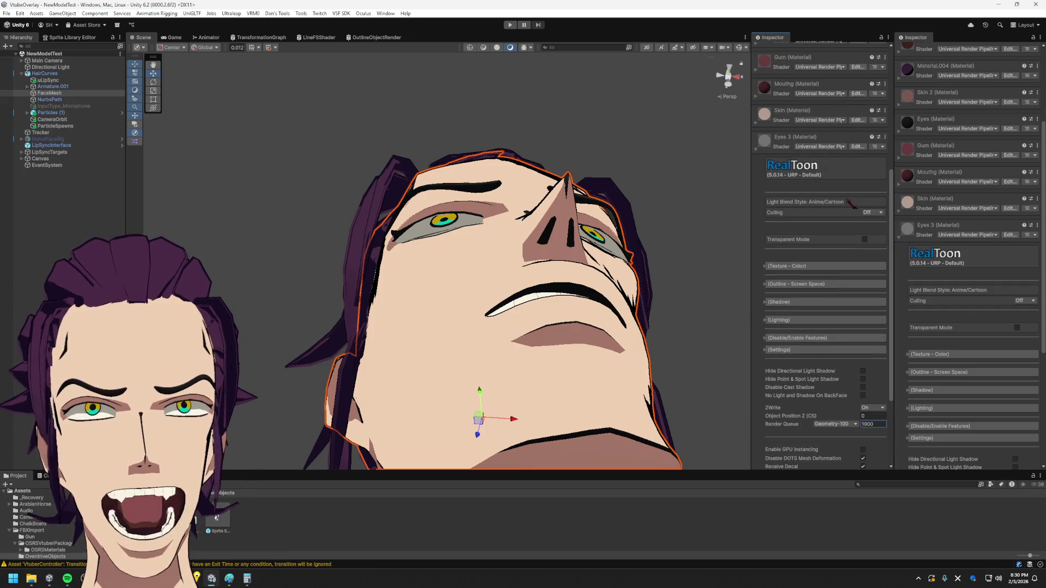
- Set the Eyes 3 render queue back to From Shader and collapse the material
click(874, 425)
text(2000)
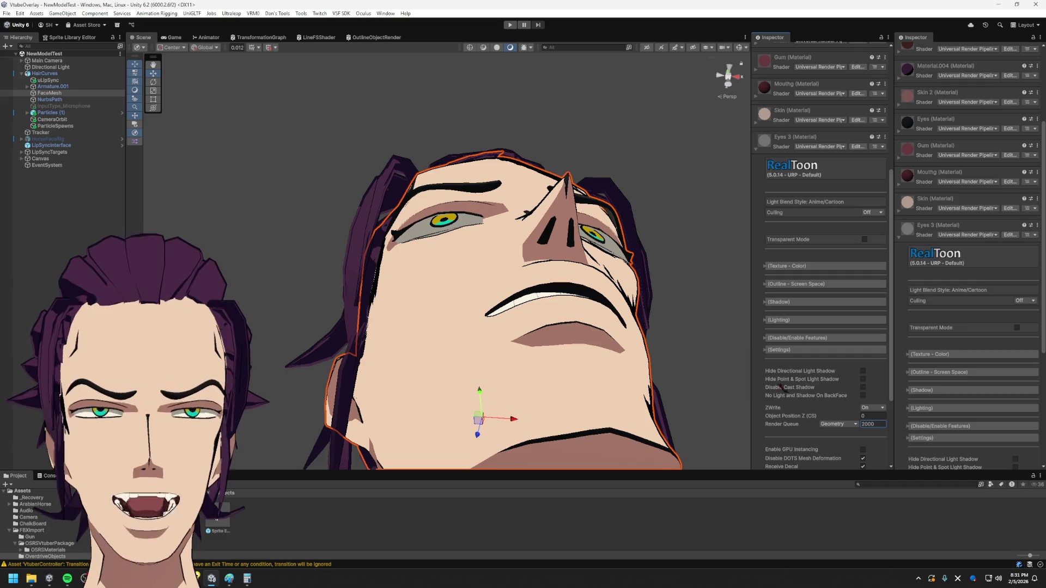
click(840, 424)
click(845, 434)
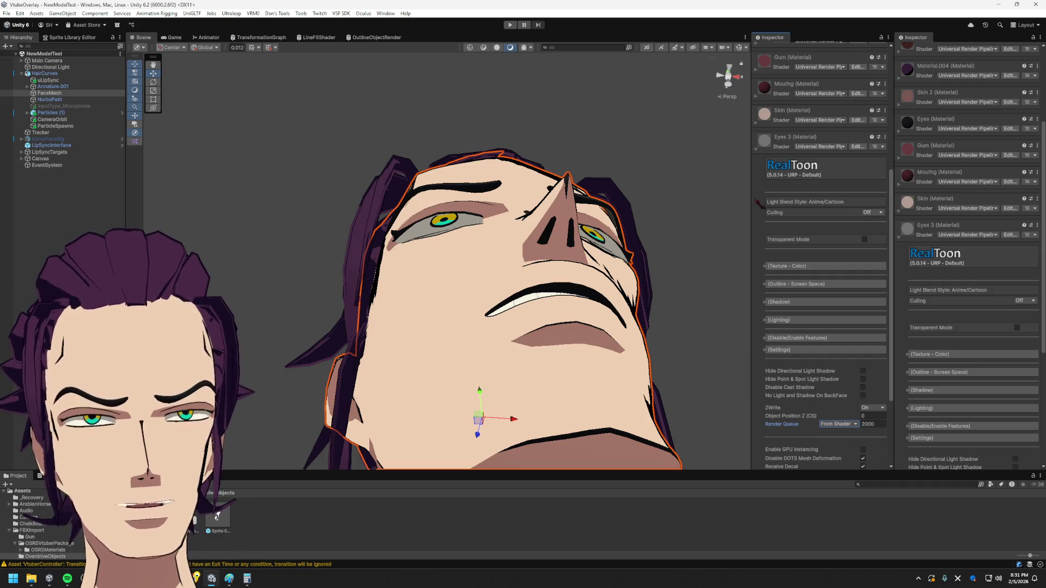
scroll(764, 208, up, 2)
click(763, 217)
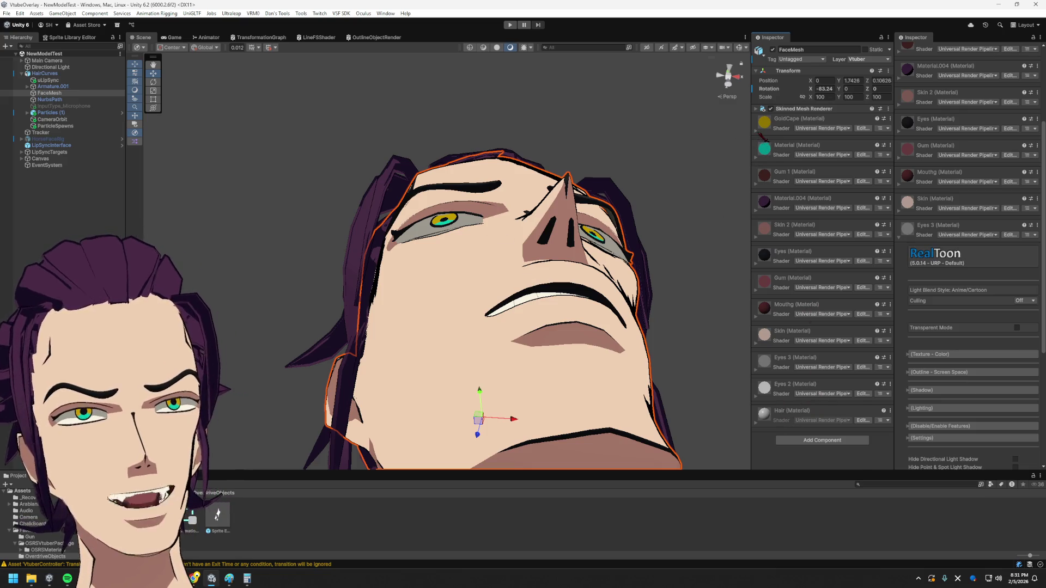
- Expand GoldCape, try the Geometry queue, leave the render queue at the shader default 2000 and collapse it
click(764, 122)
scroll(878, 417, down, 2)
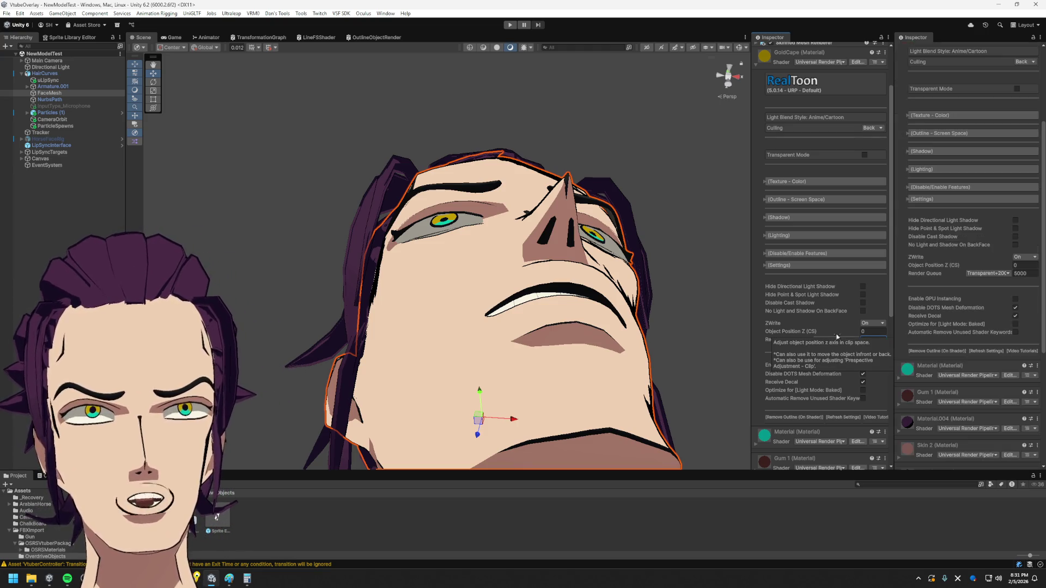
scroll(1031, 77, down, 5)
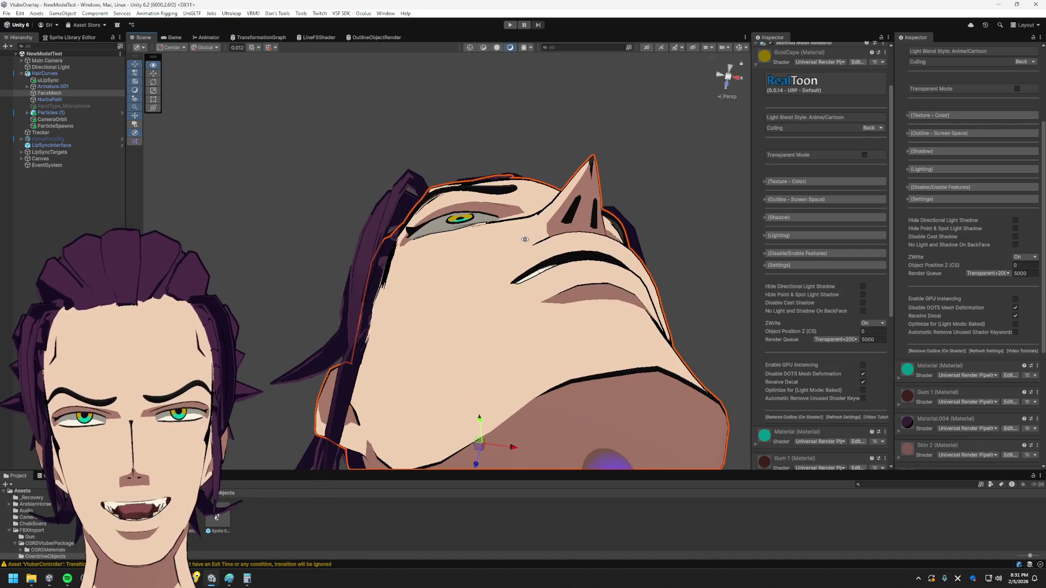
click(857, 338)
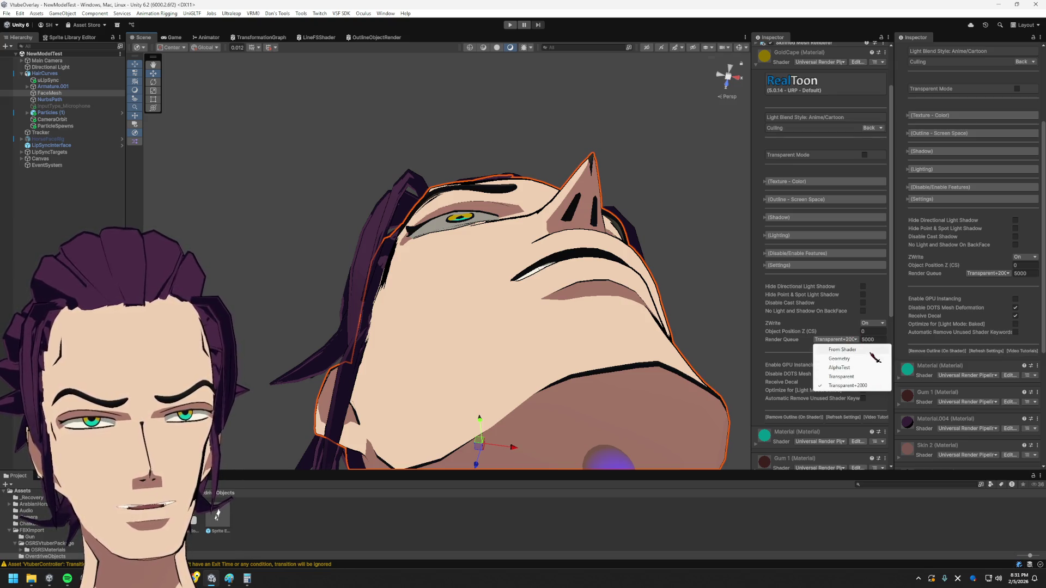
click(841, 349)
click(837, 339)
click(850, 359)
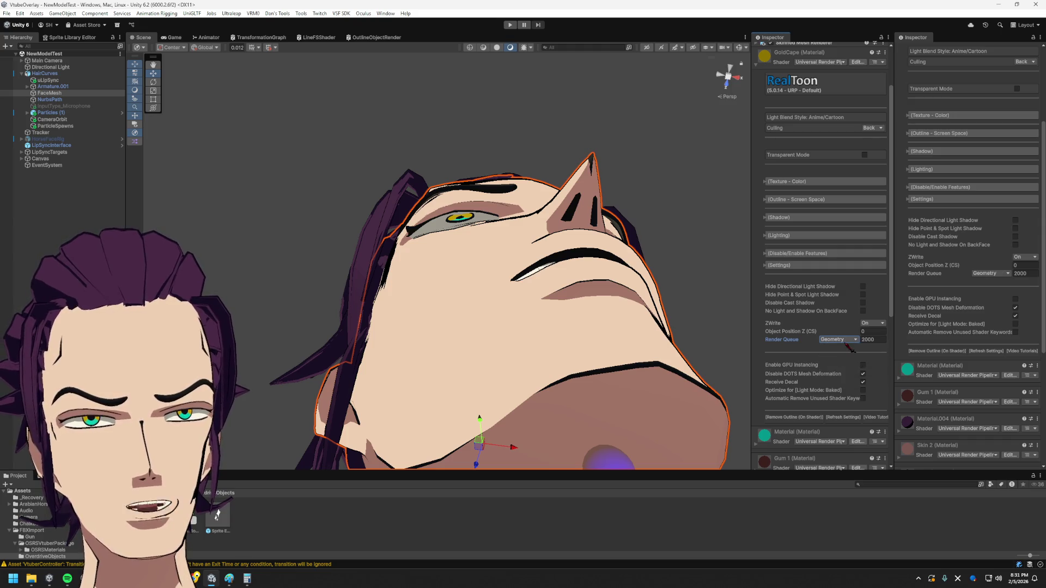
click(860, 333)
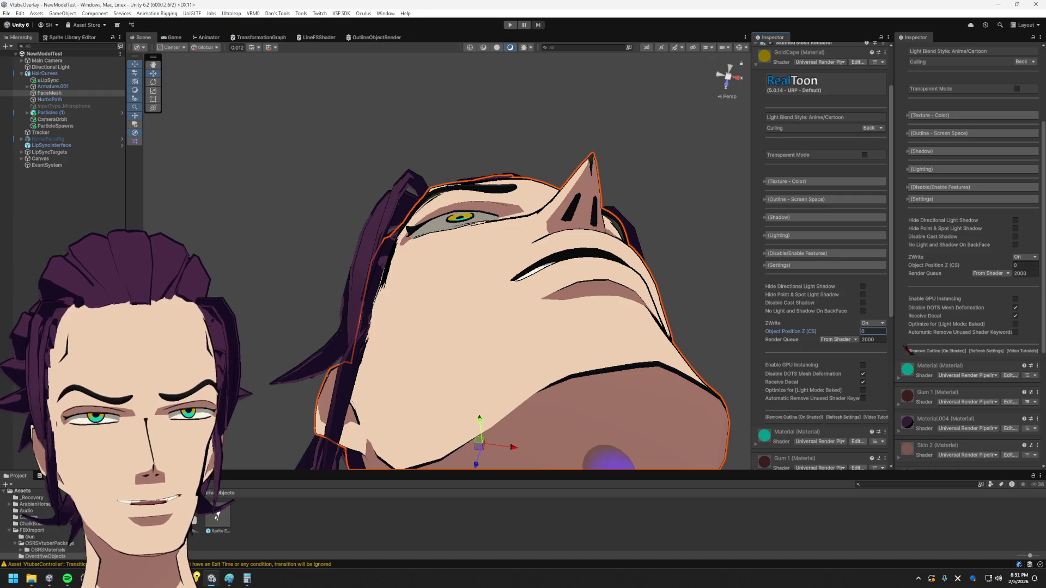
alt+drag(549, 271, 537, 211)
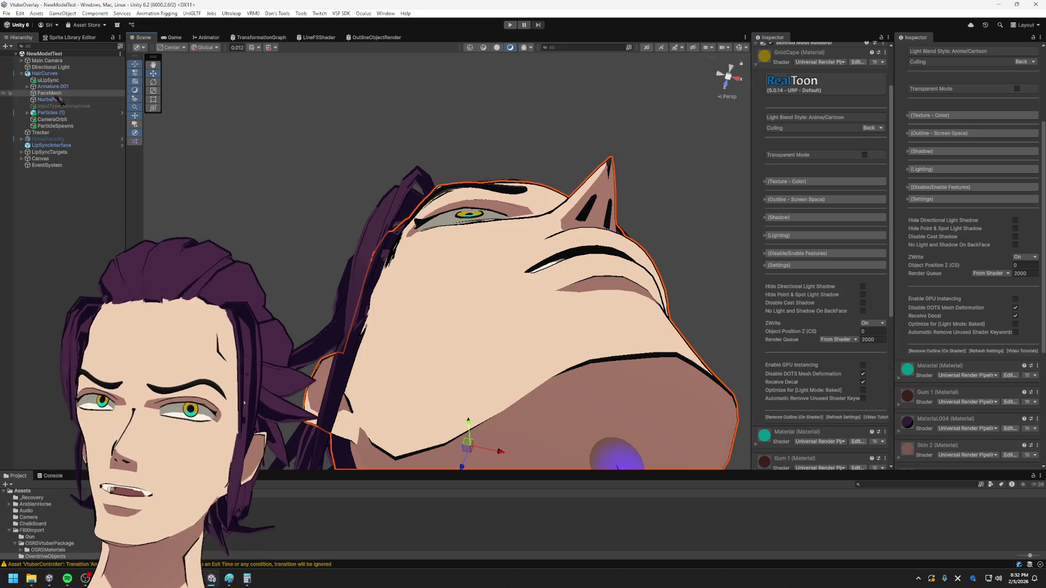
scroll(819, 253, down, 1)
scroll(821, 254, up, 3)
click(815, 122)
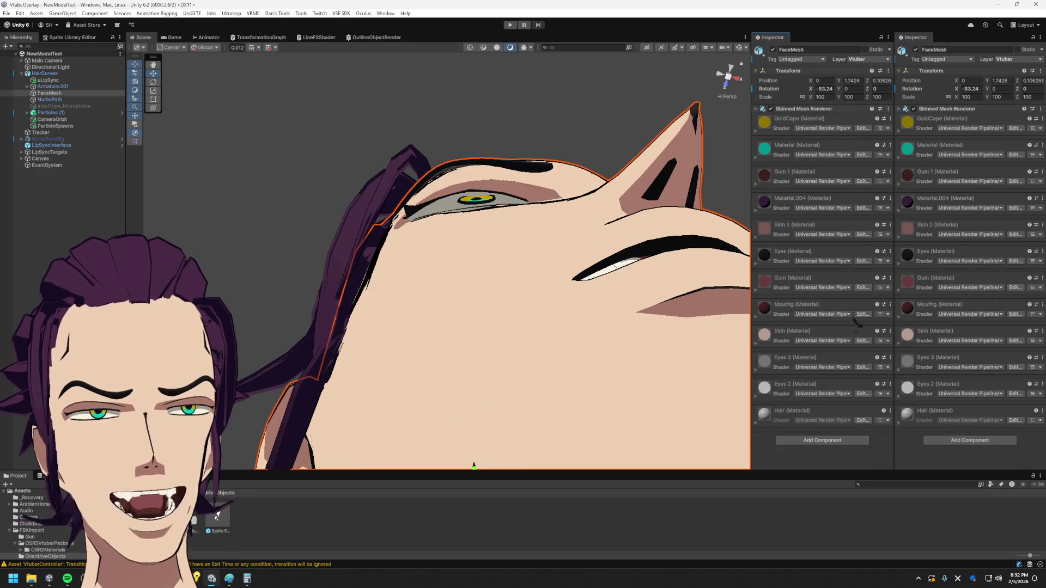
- Give the Eyes 3 material a clip-space Object Position Z offset of -3.04
click(822, 386)
scroll(842, 385, down, 5)
scroll(803, 277, down, 5)
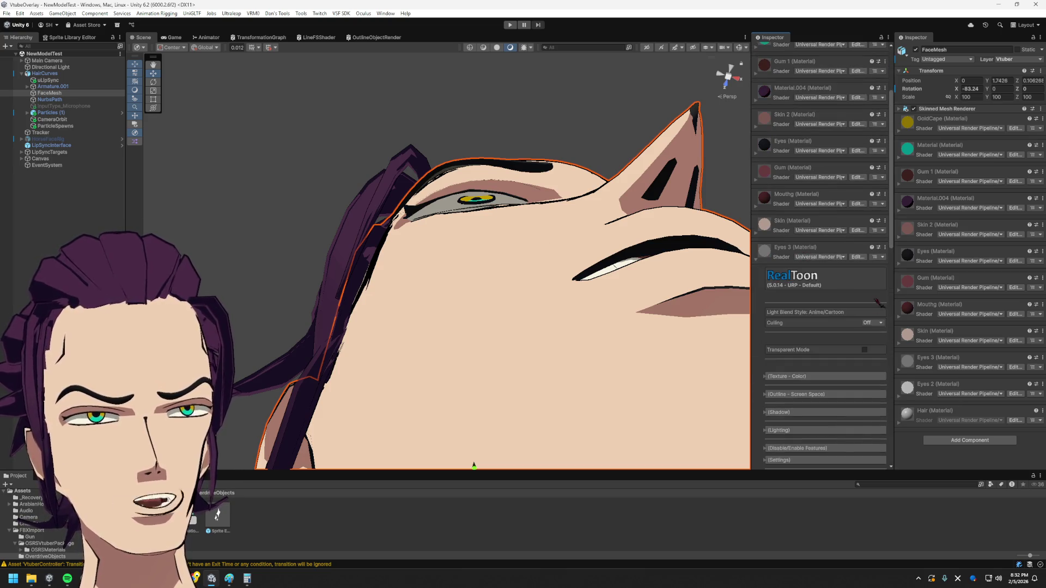
scroll(859, 348, down, 5)
drag(846, 217, 839, 221)
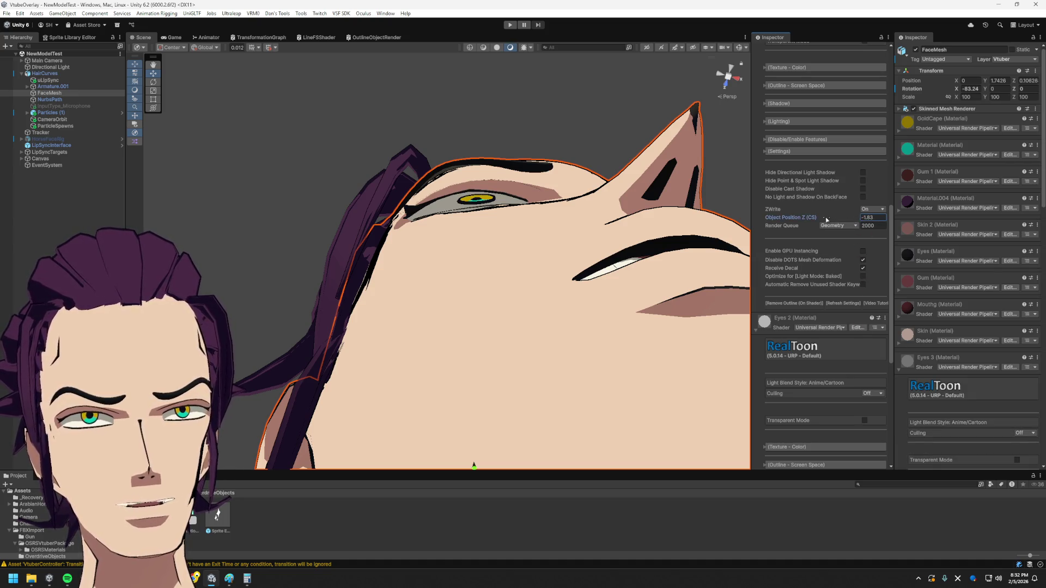
drag(822, 217, 784, 218)
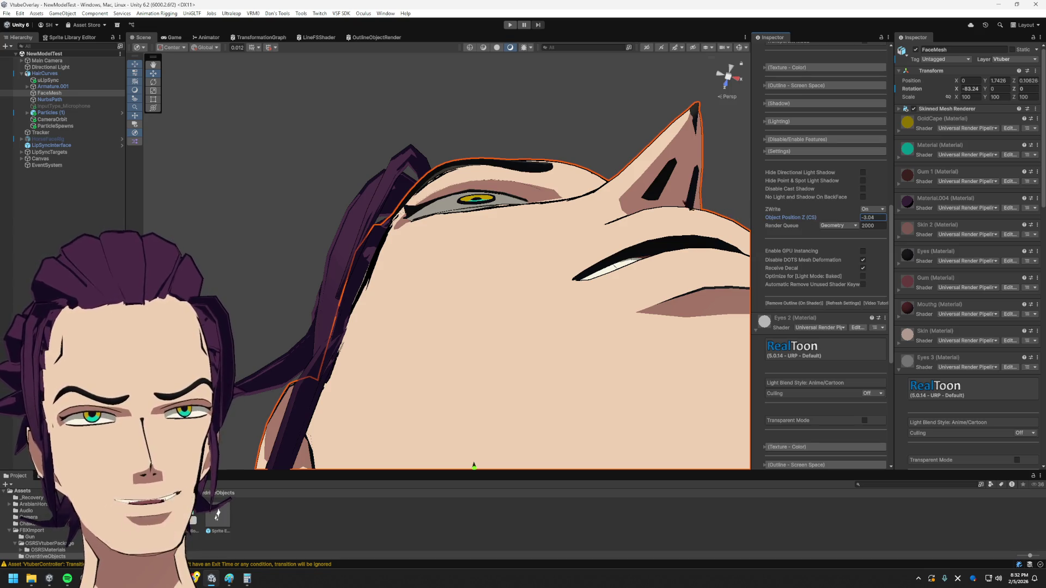
mouse_move(557, 189)
alt+mouse_down()
mouse_move(548, 262)
mouse_move(567, 191)
alt+mouse_up()
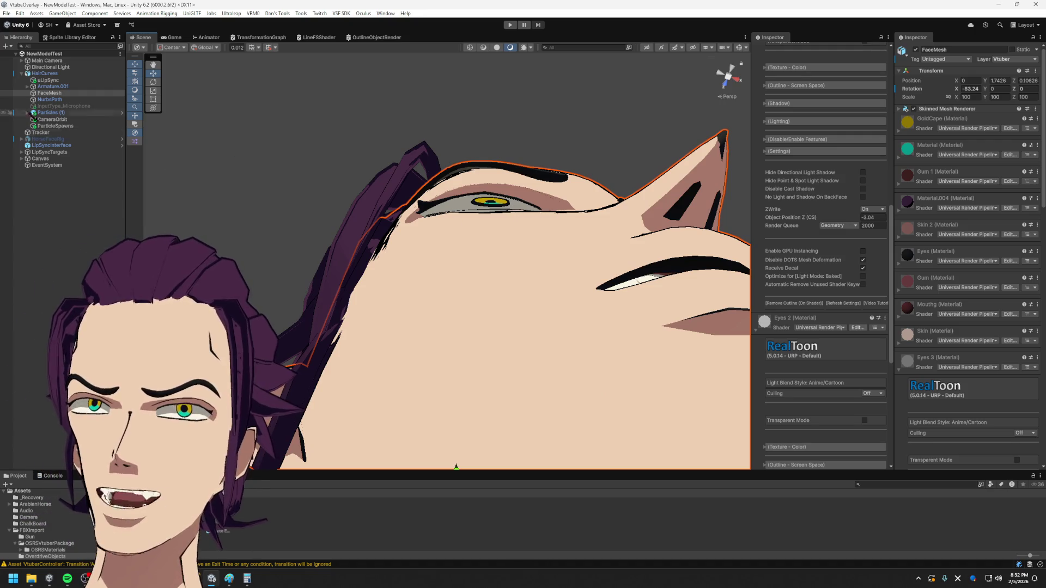
scroll(830, 322, down, 5)
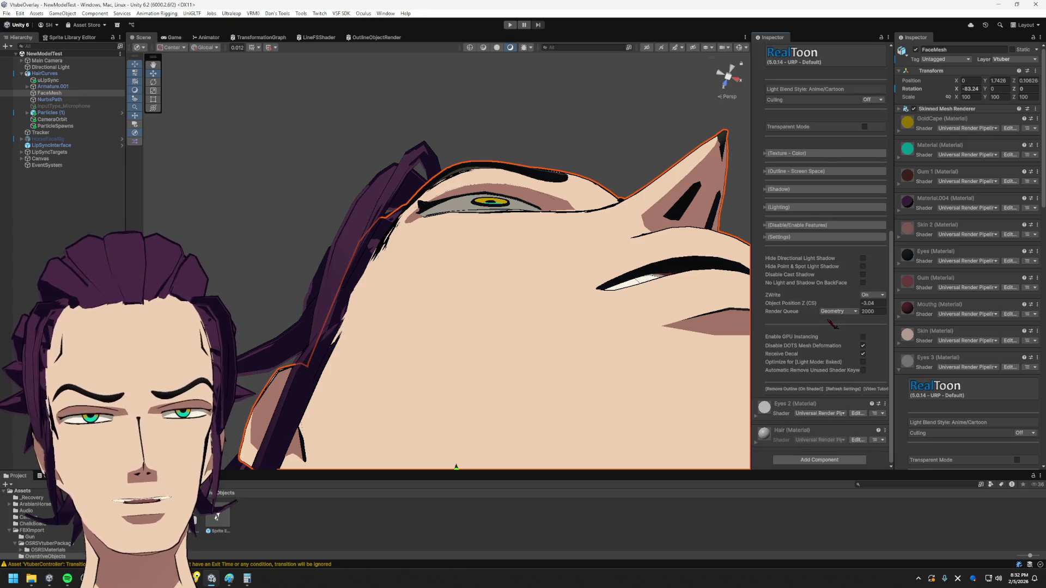
- Give the Eyes 2 material a negative clip-space Z offset of about -2.77 and check it on the model
click(807, 404)
scroll(842, 384, down, 5)
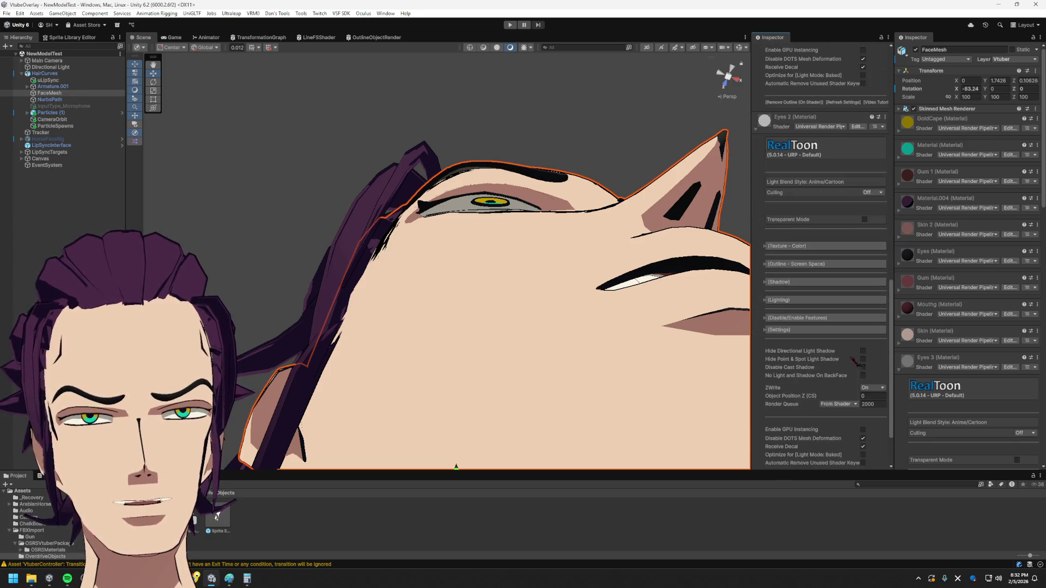
drag(846, 330, 831, 331)
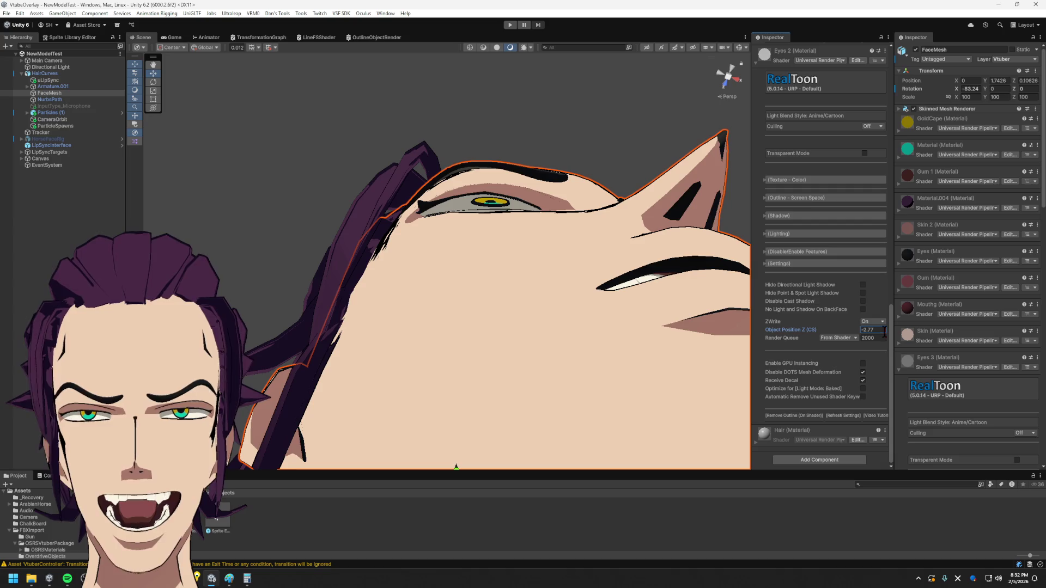
mouse_move(482, 245)
alt+mouse_down()
mouse_move(462, 309)
mouse_move(319, 306)
alt+mouse_up()
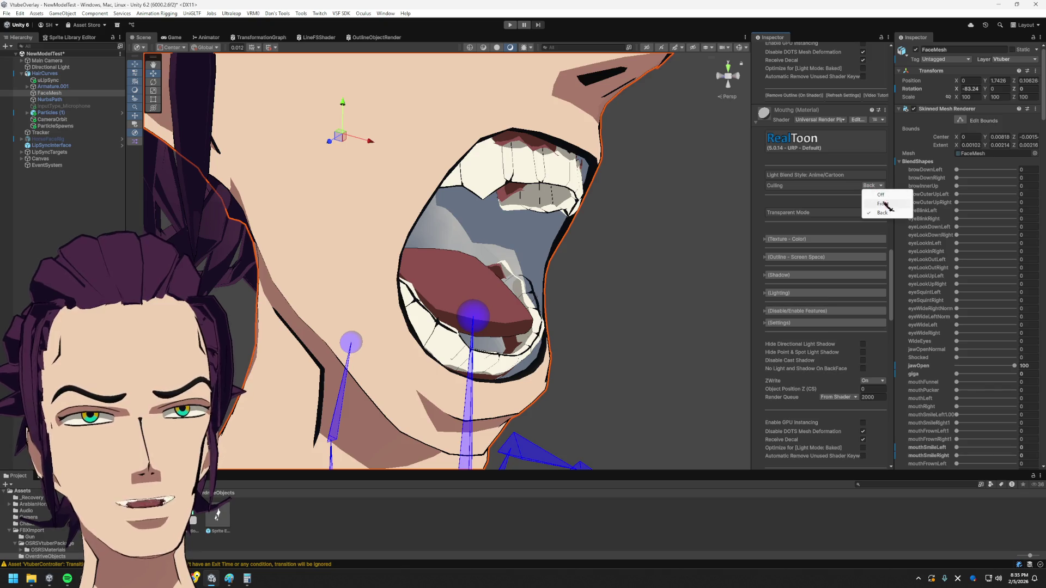
- Darken the Mouthg material's main colour to a deep pink and view the mouth
click(830, 205)
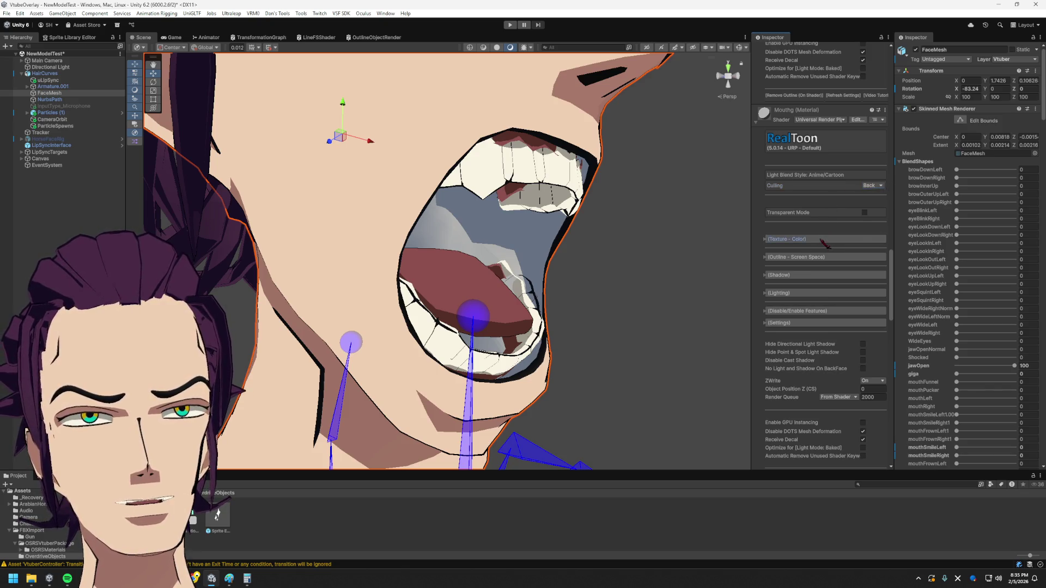
click(825, 239)
scroll(825, 327, up, 3)
click(868, 423)
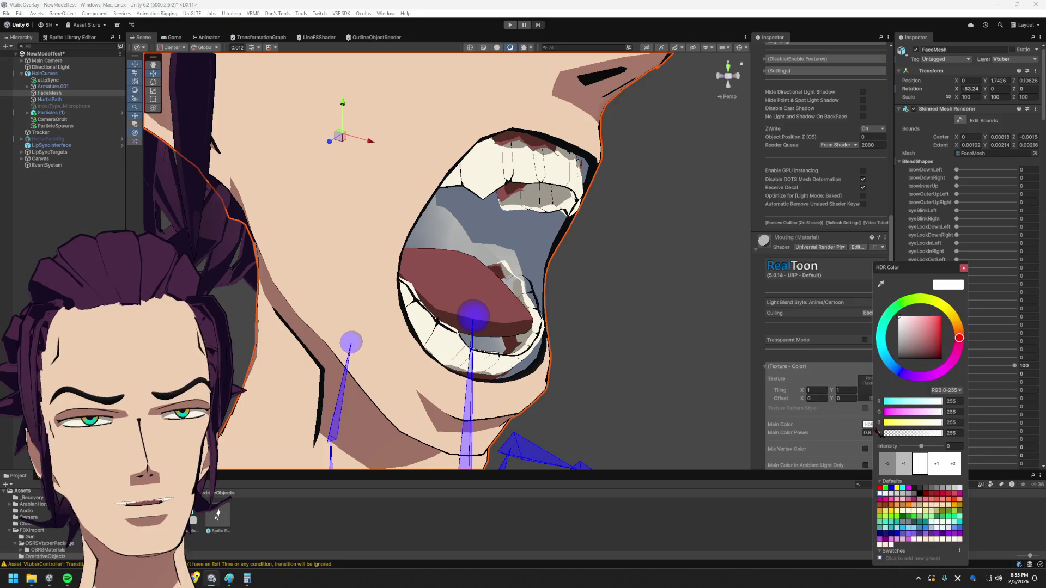
drag(969, 349, 933, 358)
mouse_move(523, 262)
alt+mouse_down()
mouse_move(469, 267)
mouse_move(587, 324)
alt+mouse_up()
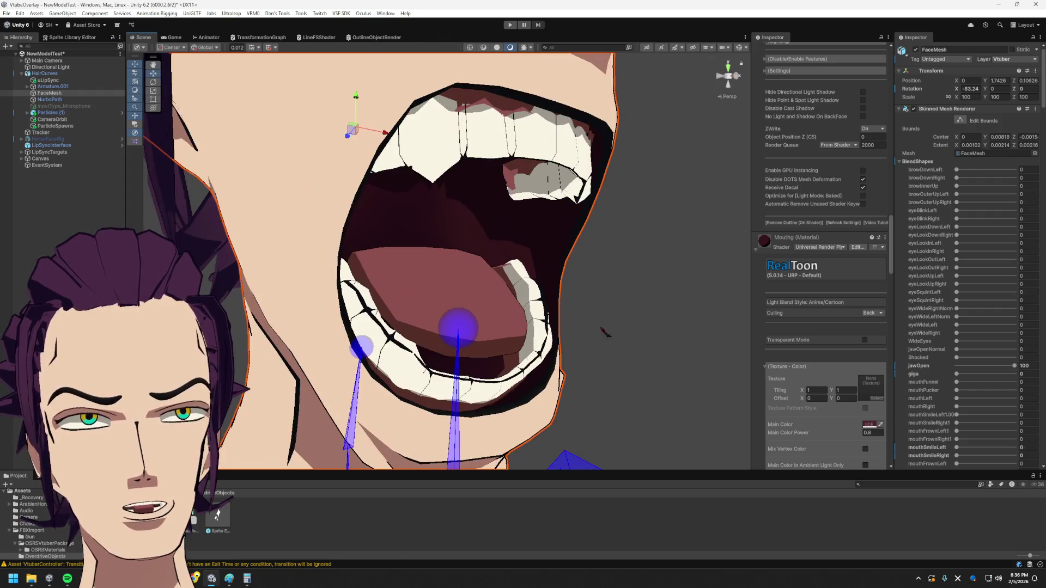
scroll(807, 428, down, 1)
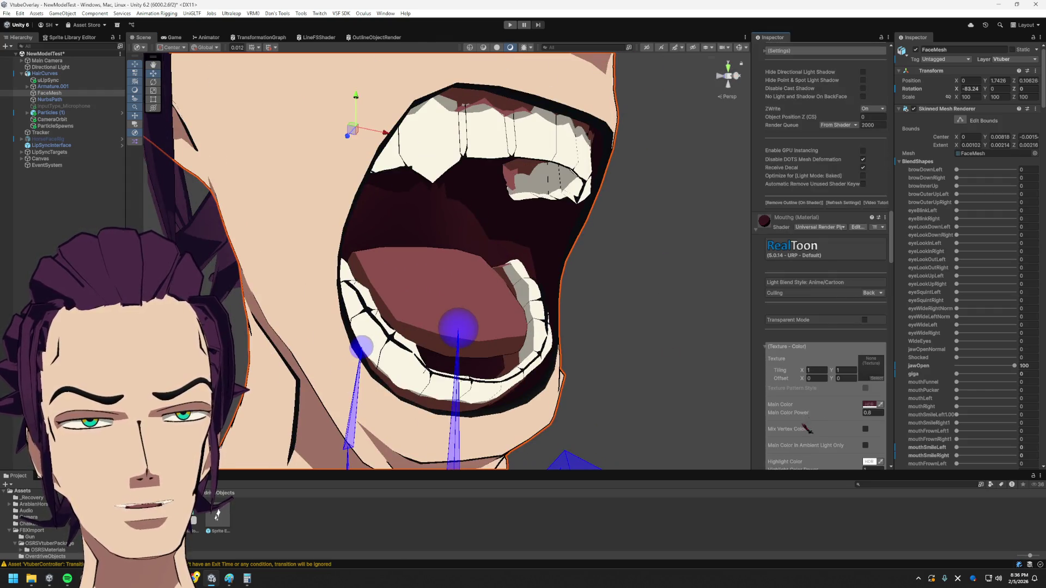
scroll(812, 278, down, 3)
scroll(820, 322, down, 3)
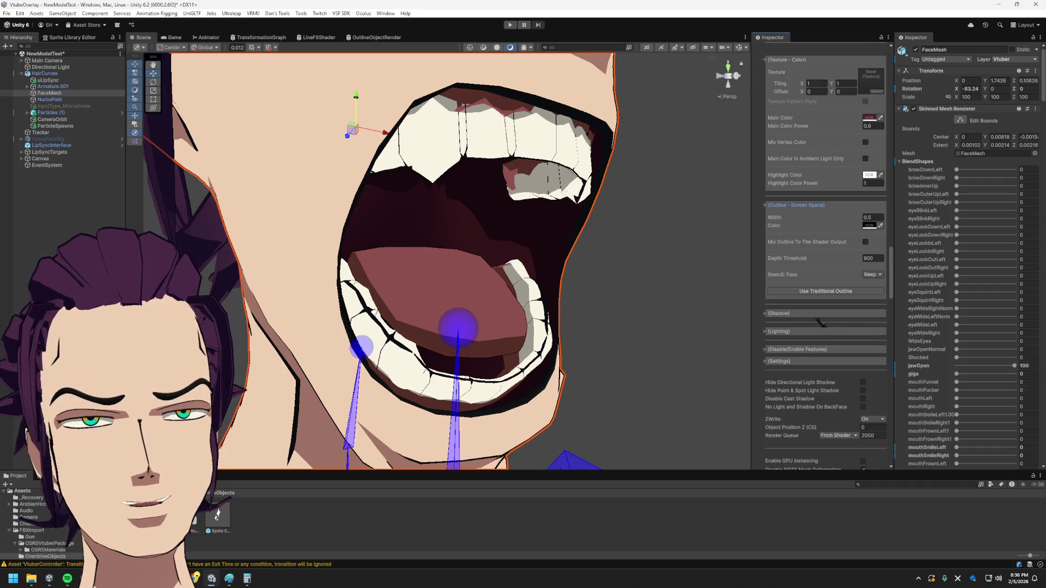
scroll(825, 325, up, 3)
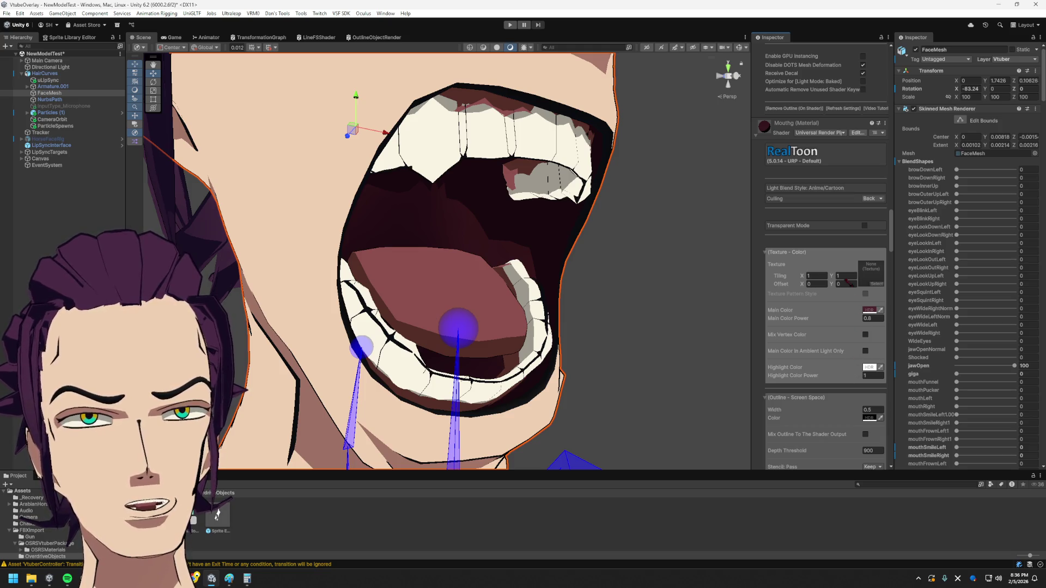
scroll(854, 327, down, 3)
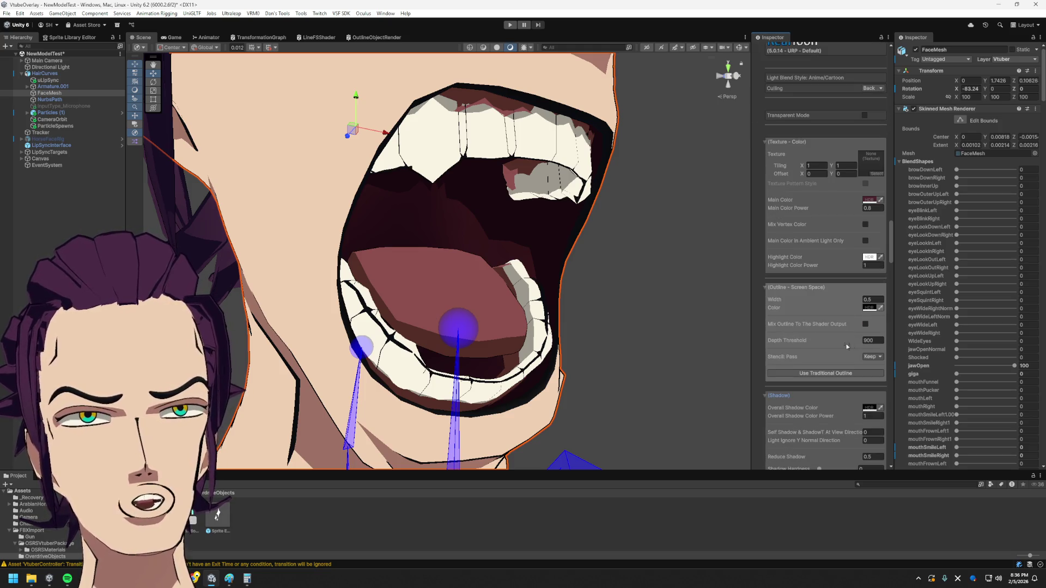
scroll(849, 339, down, 3)
scroll(849, 335, down, 3)
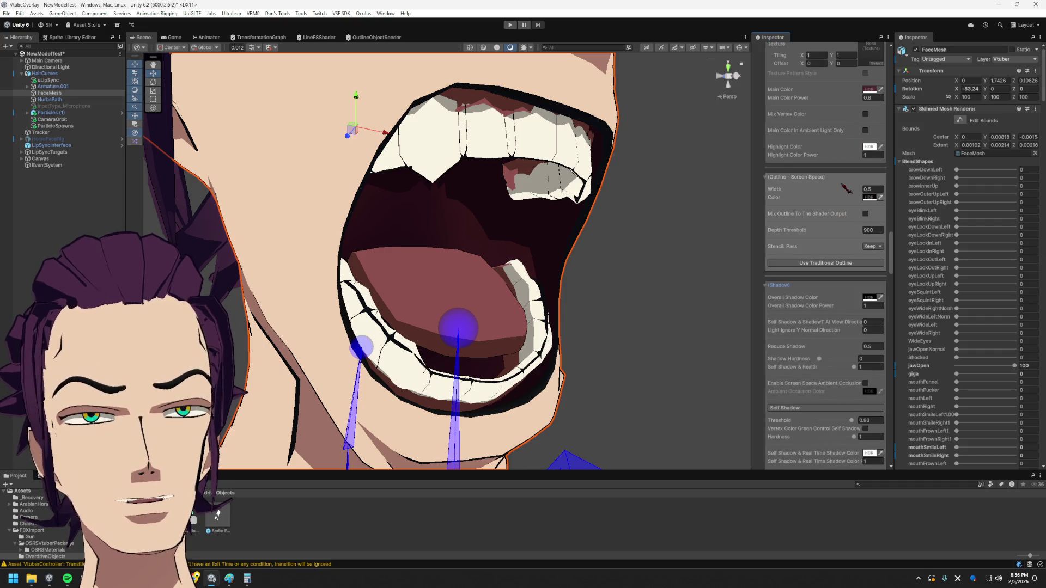
scroll(857, 341, up, 3)
- Set Mouthg's Overall Shadow Color Power to 0 and its Self Shadow & Realtime strength to 0
click(843, 306)
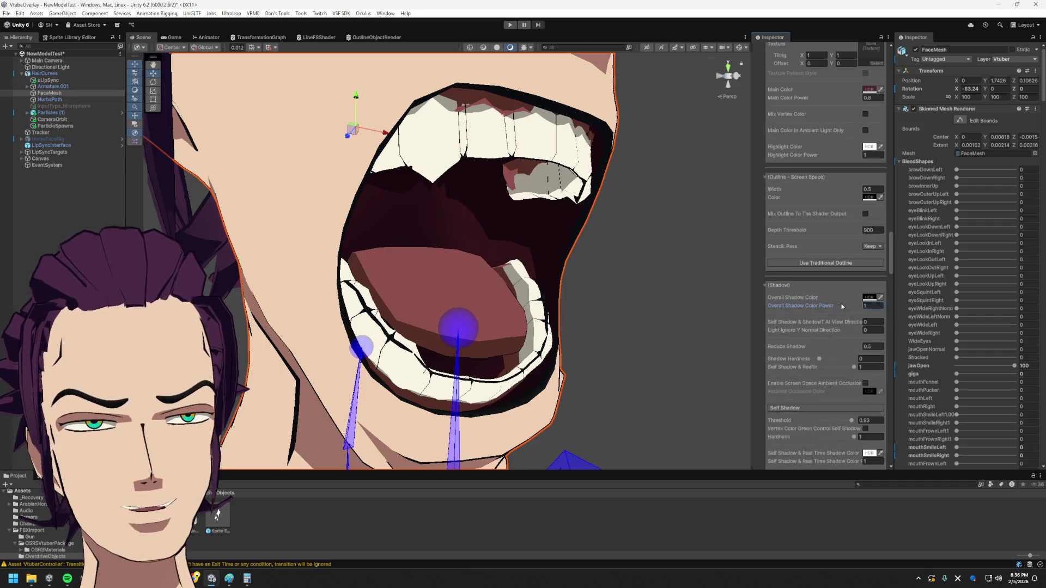
drag(767, 308, 838, 311)
text(0)
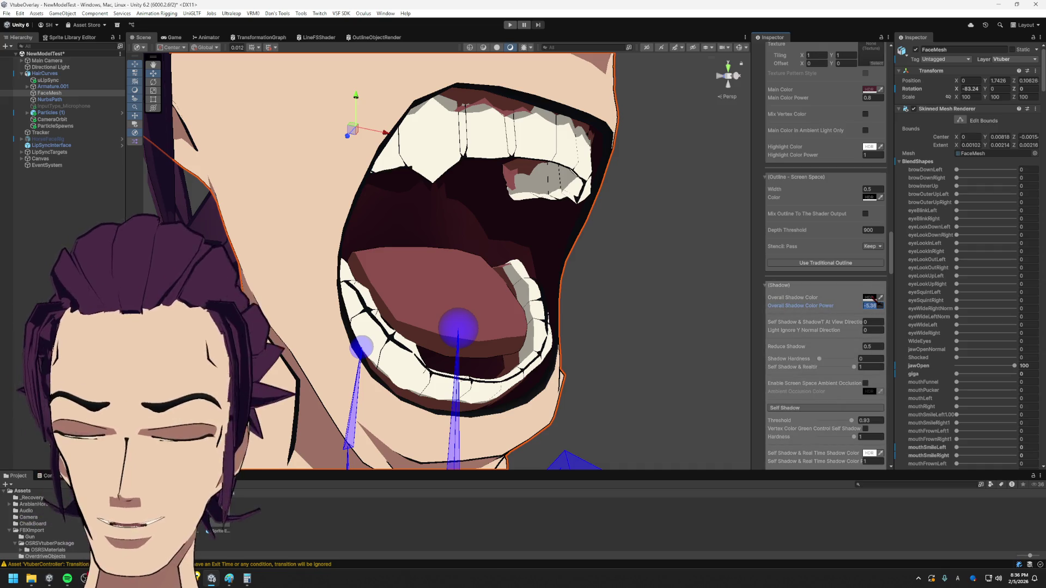
drag(854, 368, 740, 374)
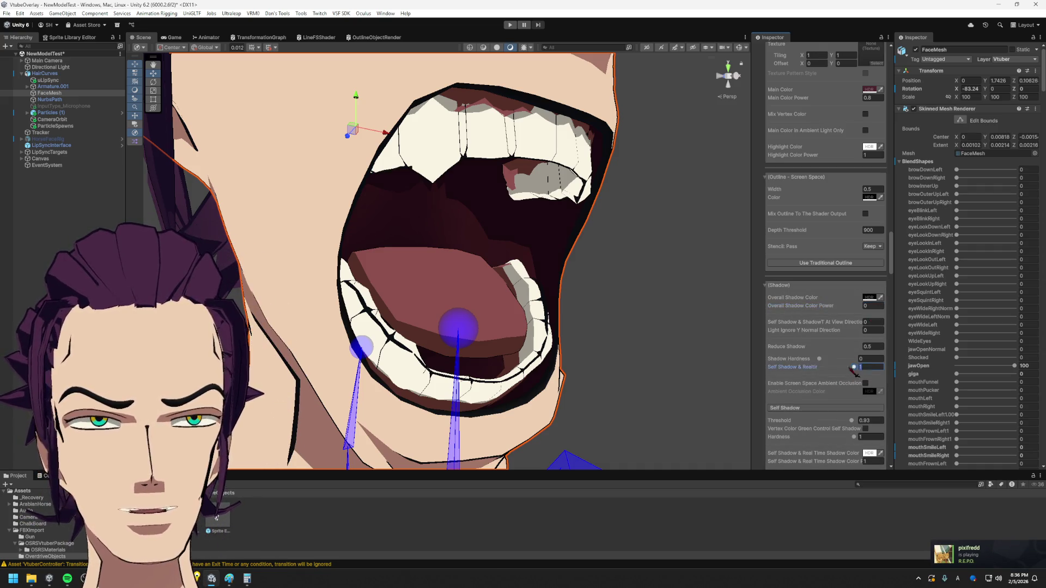
scroll(849, 360, down, 2)
scroll(850, 359, down, 2)
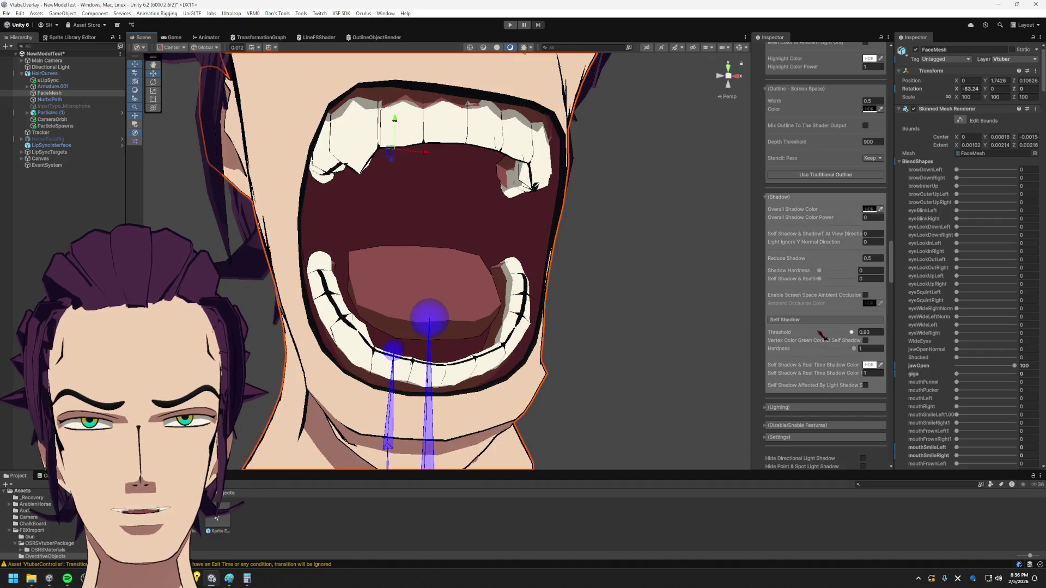
scroll(833, 424, down, 3)
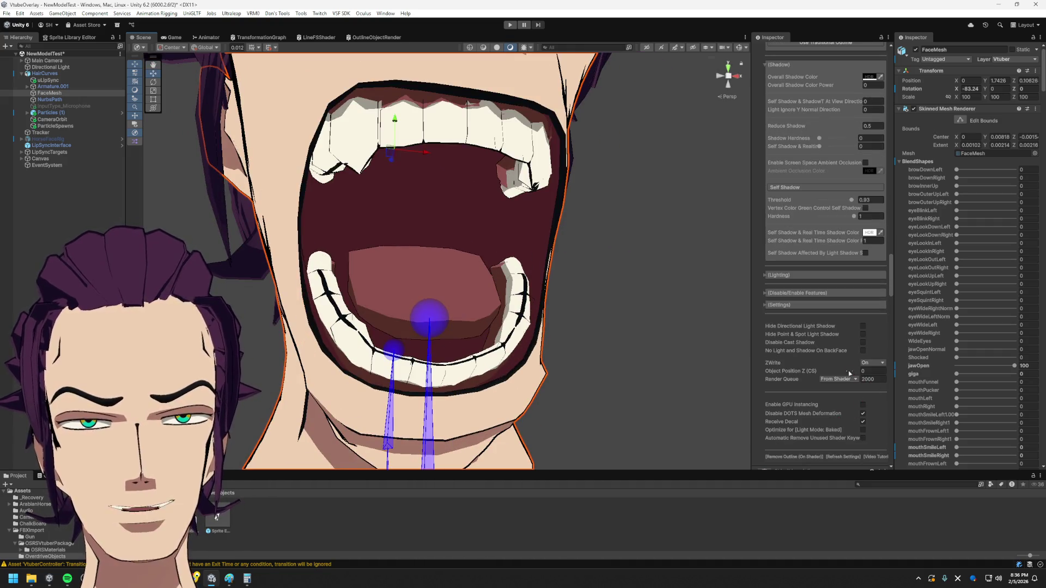
- Set the mouth material's clip-space Object Position Z offset to -2.86 and view the mouth side-on
mouse_move(793, 371)
mouse_down()
mouse_move(733, 365)
mouse_move(801, 368)
mouse_up()
text(-1)
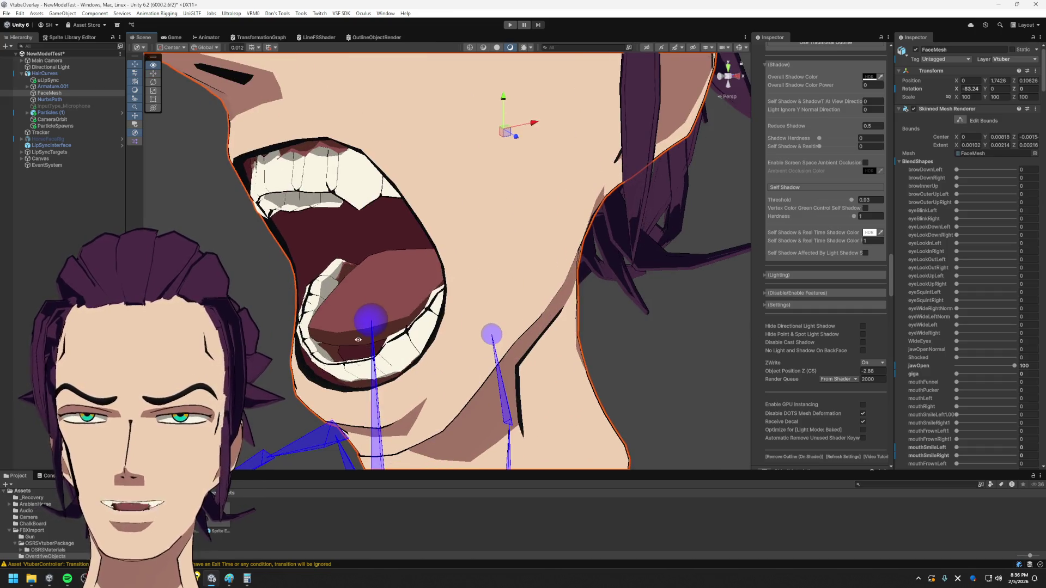
right_drag(360, 341, 601, 317)
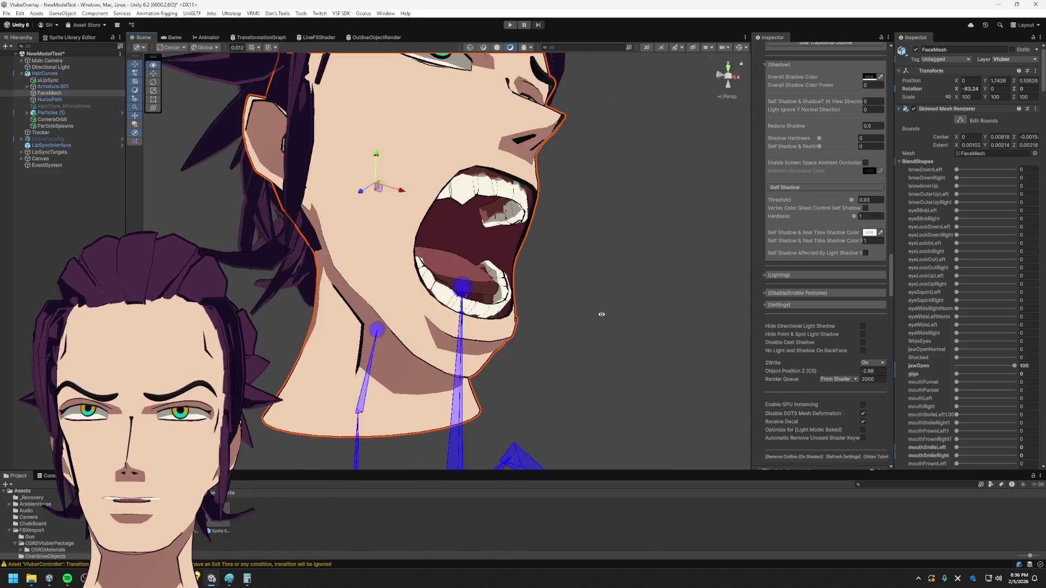
scroll(613, 246, up, 3)
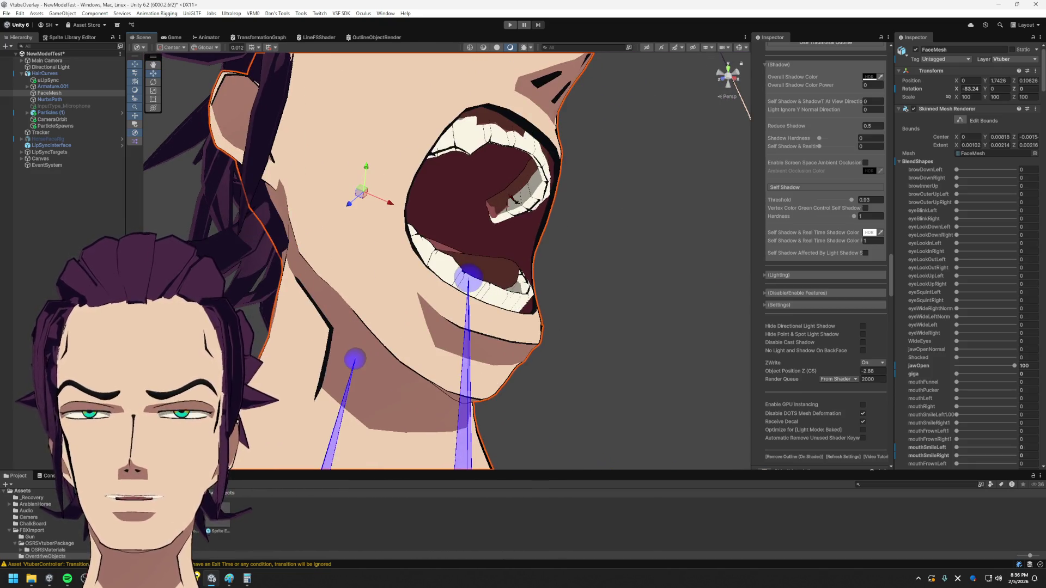
scroll(847, 337, down, 2)
scroll(842, 294, down, 2)
scroll(830, 237, down, 2)
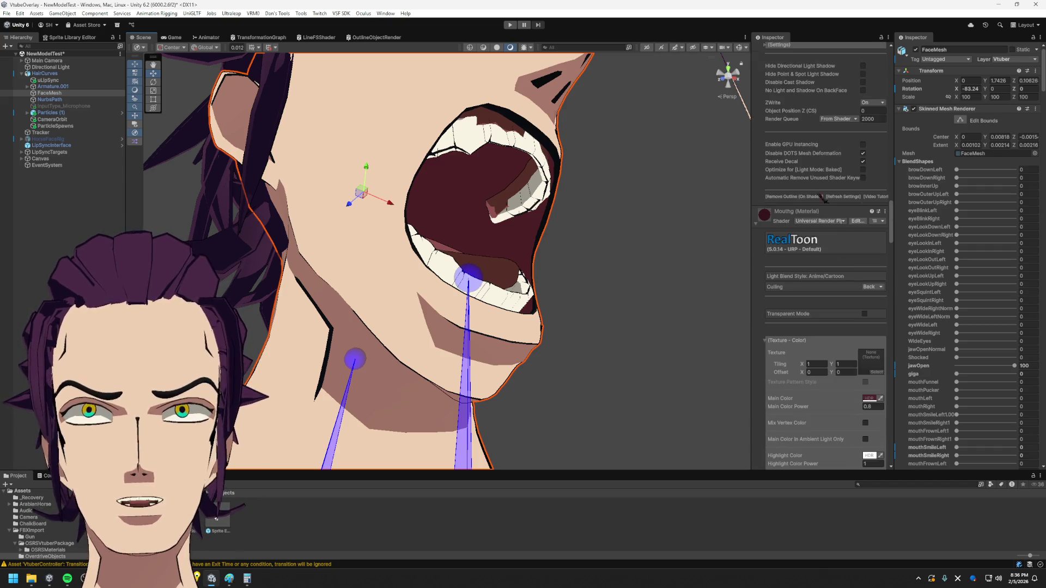
- Collapse Mouthg and Skin, change the Gum material's Object Position Z offset and collapse it
click(819, 226)
click(806, 244)
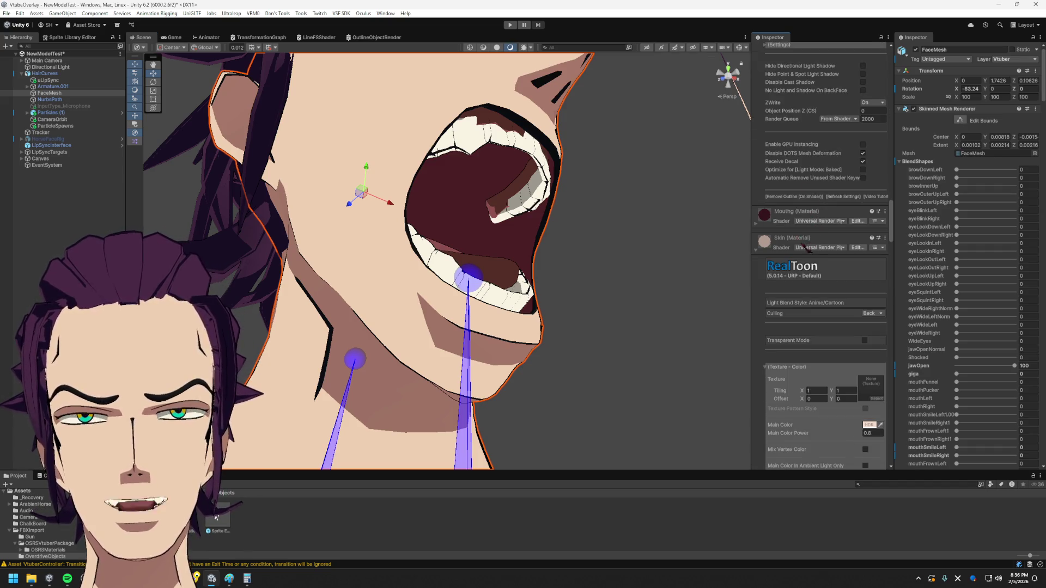
click(795, 244)
scroll(800, 278, down, 3)
scroll(809, 287, down, 5)
scroll(817, 295, down, 5)
scroll(827, 307, down, 5)
scroll(825, 303, up, 5)
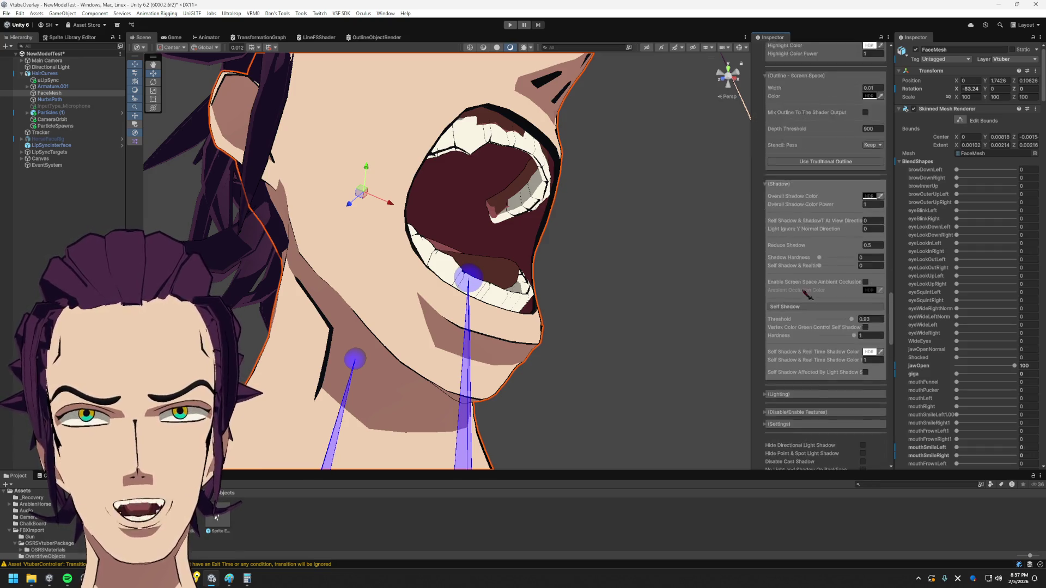
scroll(822, 278, up, 5)
scroll(815, 245, up, 5)
scroll(793, 270, down, 5)
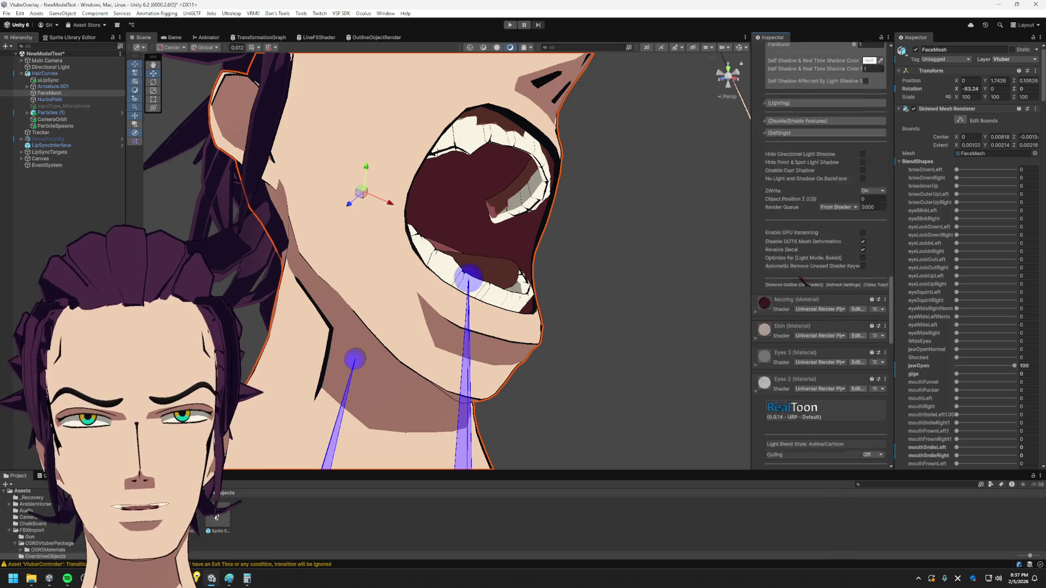
scroll(799, 276, down, 5)
scroll(806, 280, down, 5)
scroll(813, 286, down, 5)
scroll(818, 286, up, 5)
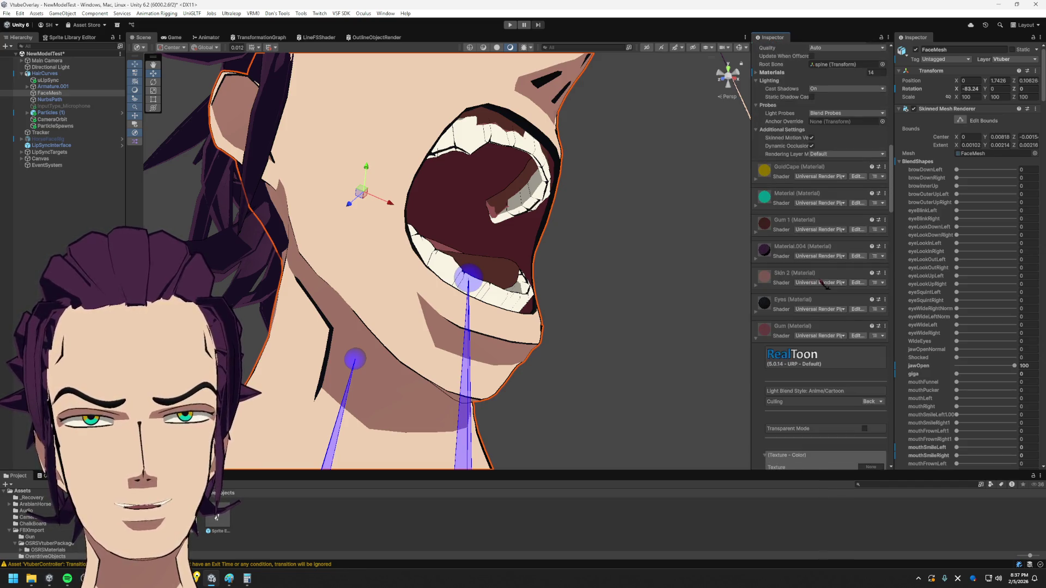
scroll(817, 343, down, 5)
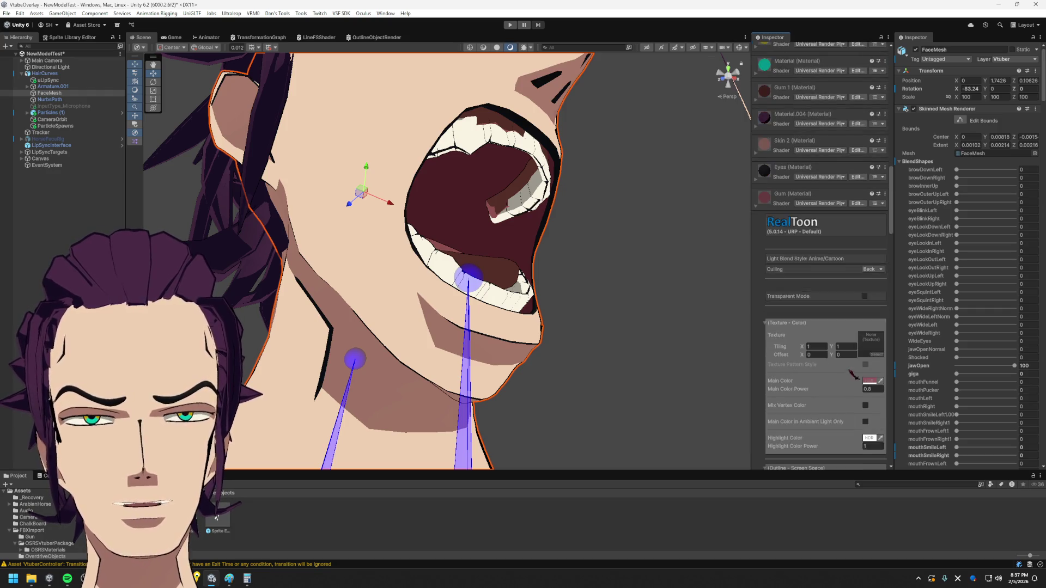
scroll(867, 384, down, 5)
scroll(834, 383, down, 5)
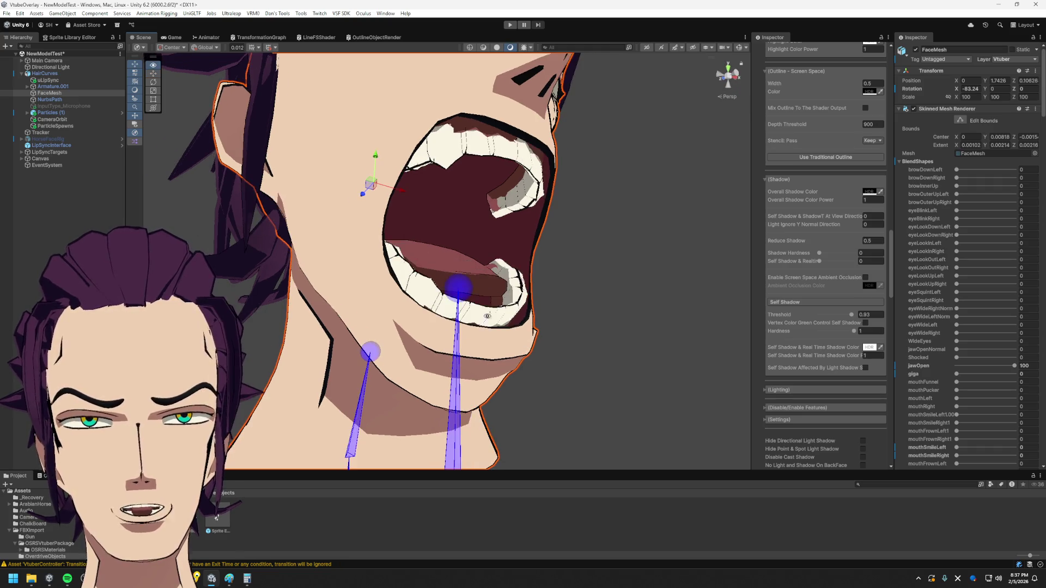
scroll(844, 386, down, 3)
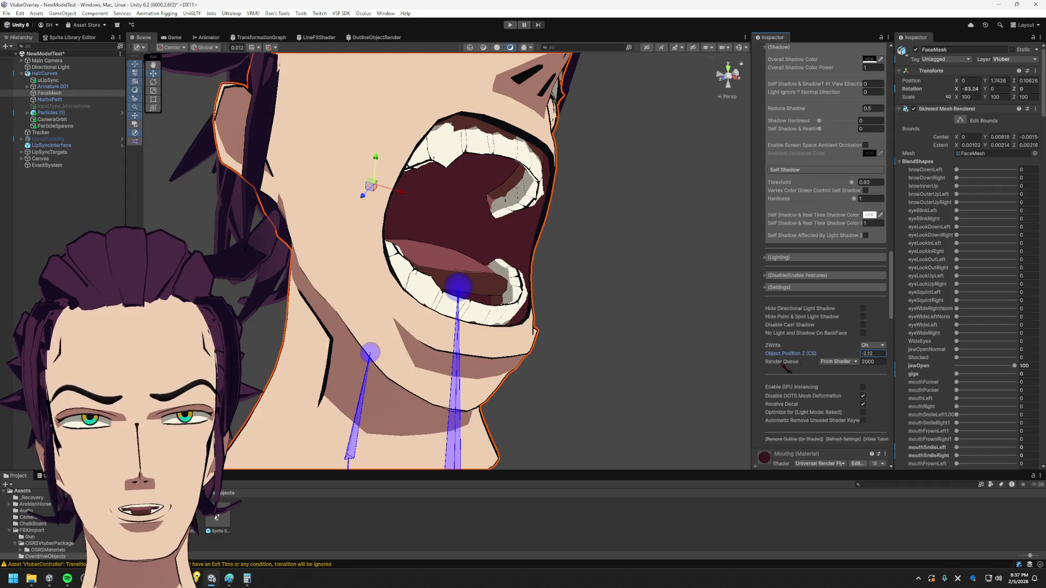
mouse_move(901, 354)
mouse_down()
mouse_move(1038, 354)
mouse_move(831, 368)
mouse_up()
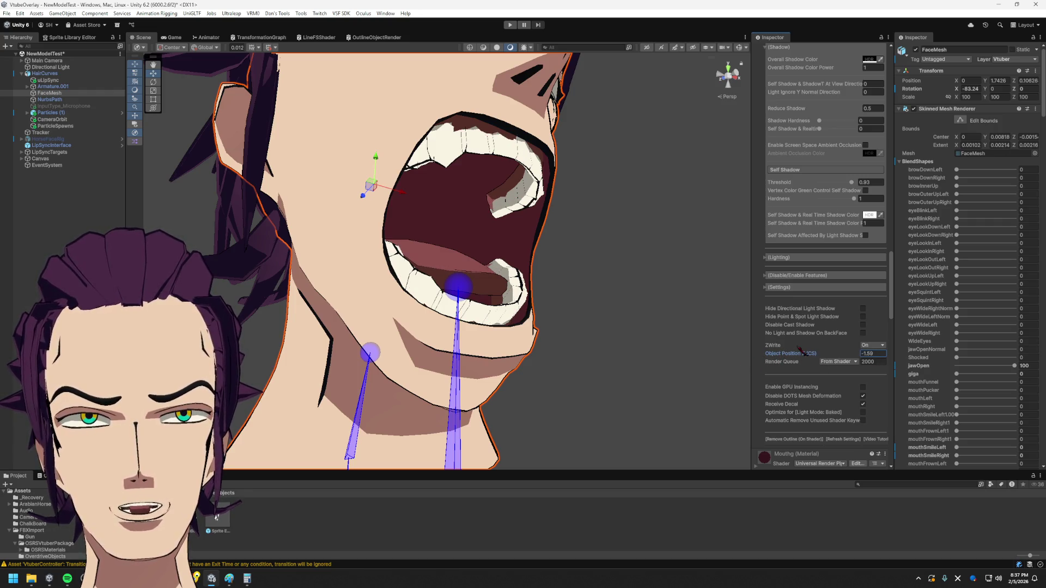
scroll(821, 346, up, 3)
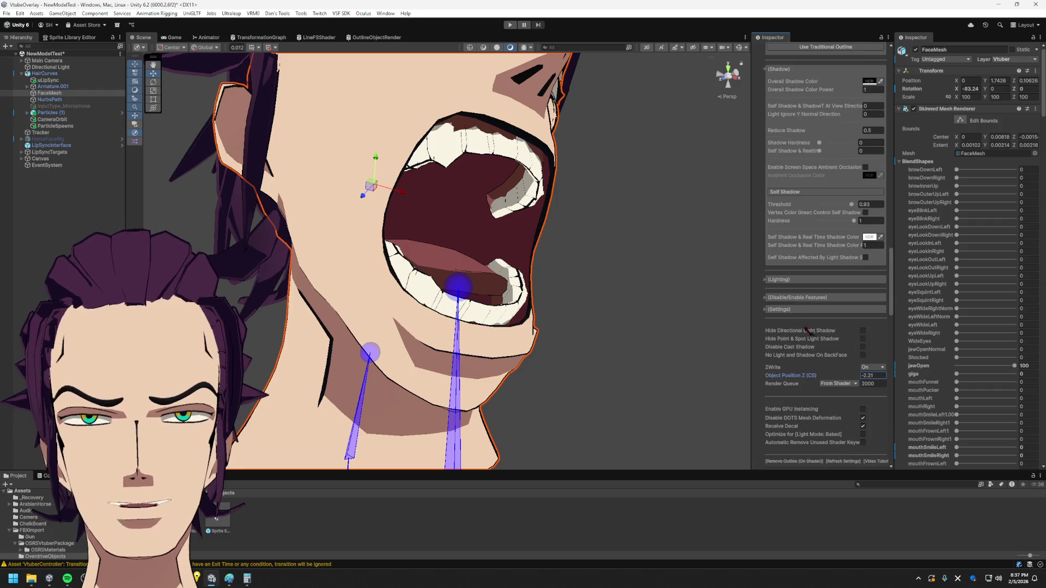
scroll(818, 311, up, 5)
scroll(809, 245, up, 5)
scroll(798, 177, up, 2)
click(798, 177)
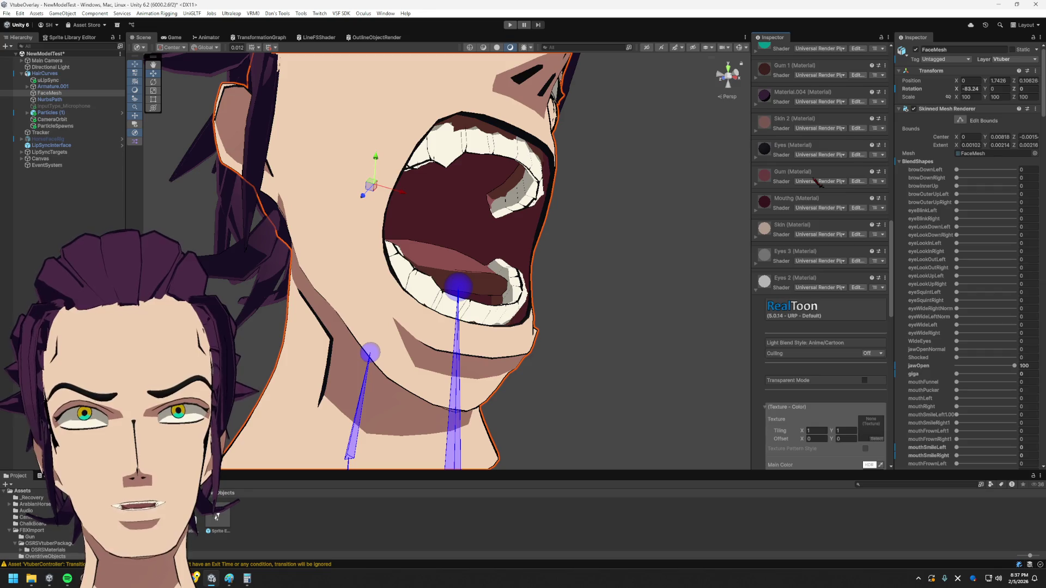
scroll(817, 196, down, 1)
scroll(825, 229, down, 3)
scroll(838, 253, down, 5)
scroll(846, 287, down, 4)
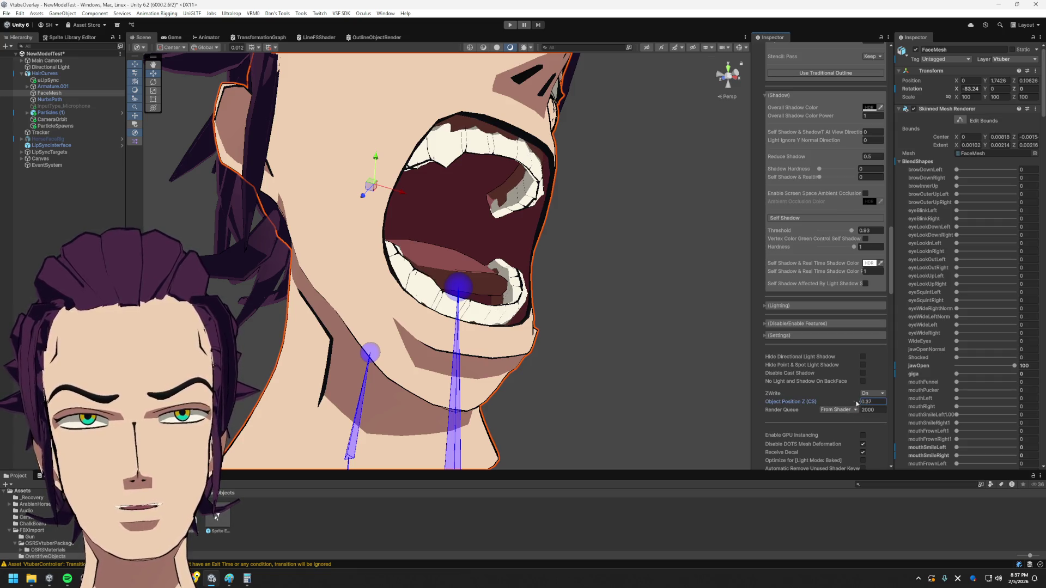
- Set the Eyes 2 material's Object Position Z to -1.38, check the mouth from several sides and deselect the face
mouse_move(829, 403)
mouse_down()
mouse_move(902, 400)
mouse_move(833, 401)
mouse_up()
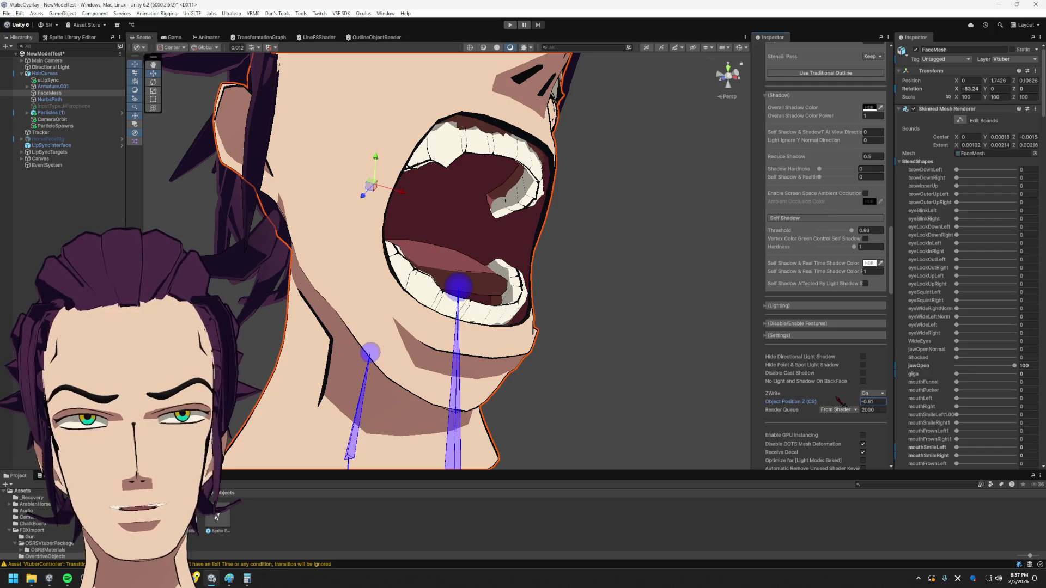
mouse_move(577, 322)
alt+mouse_down()
mouse_move(475, 288)
mouse_move(512, 331)
alt+mouse_up()
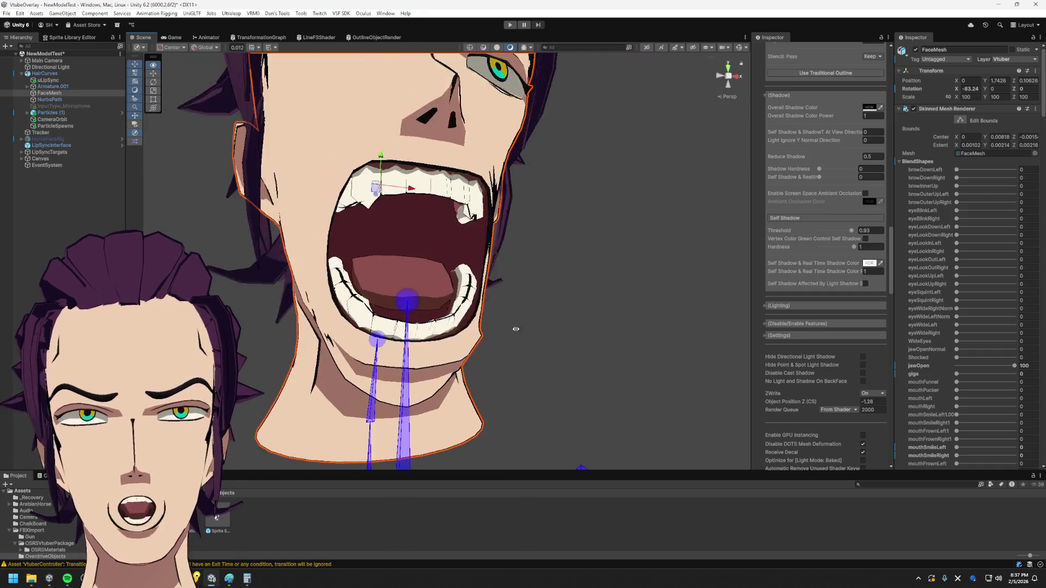
mouse_move(512, 331)
alt+mouse_down()
mouse_move(556, 264)
mouse_move(562, 306)
mouse_move(526, 326)
mouse_move(603, 346)
mouse_move(528, 367)
mouse_move(518, 311)
alt+mouse_up()
click(529, 281)
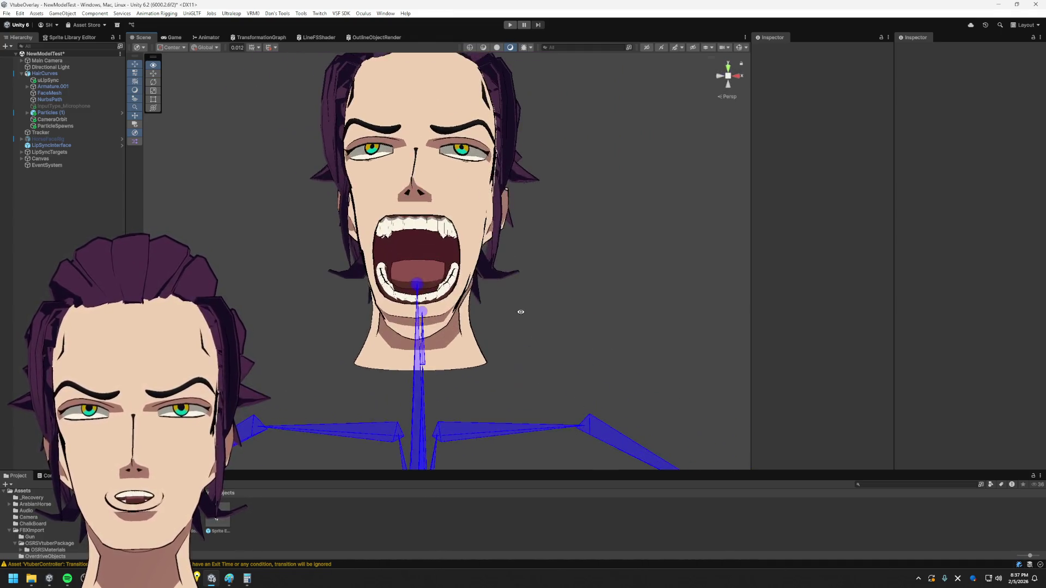
scroll(428, 331, up, 2)
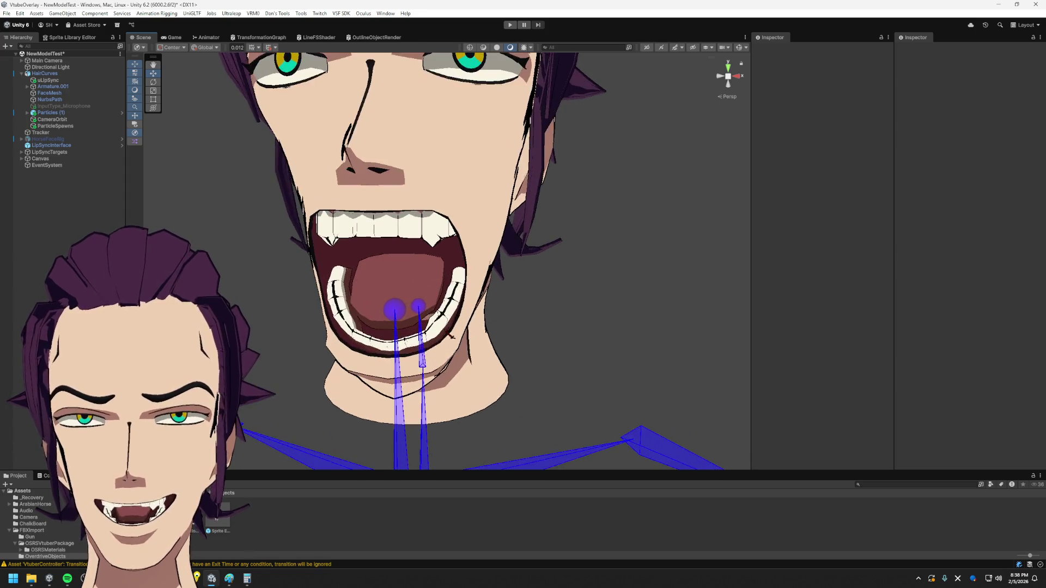
scroll(431, 319, up, 2)
scroll(433, 306, up, 2)
scroll(435, 290, up, 2)
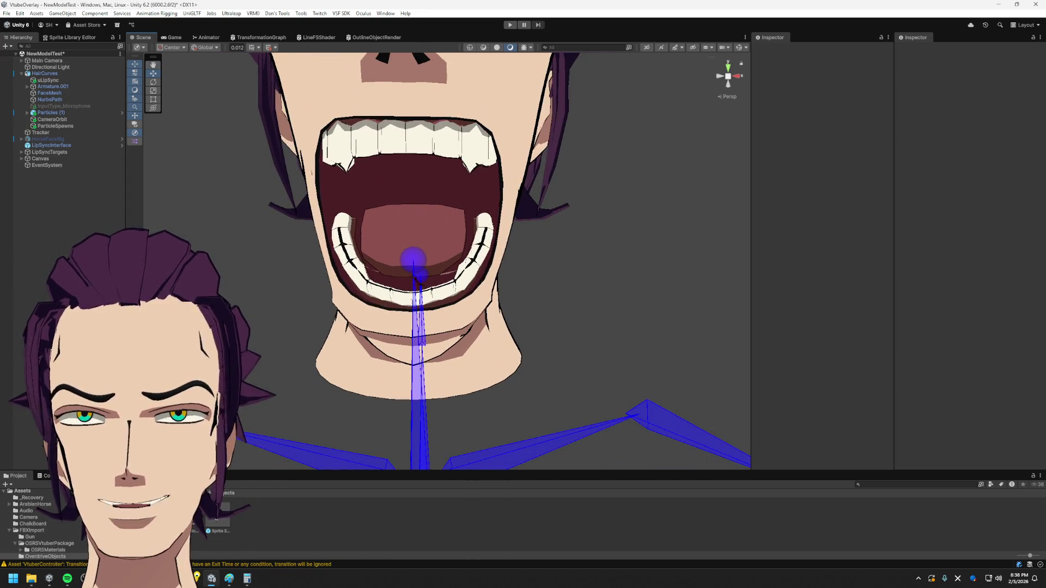
scroll(518, 245, down, 2)
scroll(518, 246, down, 2)
- Look up at the open mouth from below, then select the HairCurves object in the Hierarchy
mouse_move(518, 245)
alt+mouse_down()
mouse_move(518, 116)
mouse_move(518, 246)
alt+mouse_up()
scroll(519, 245, up, 2)
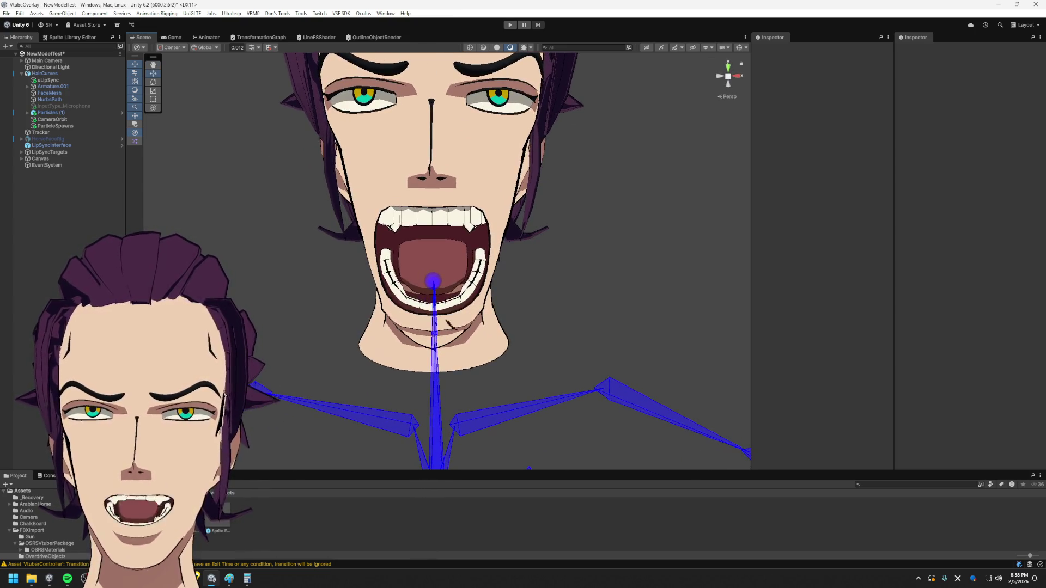
click(482, 254)
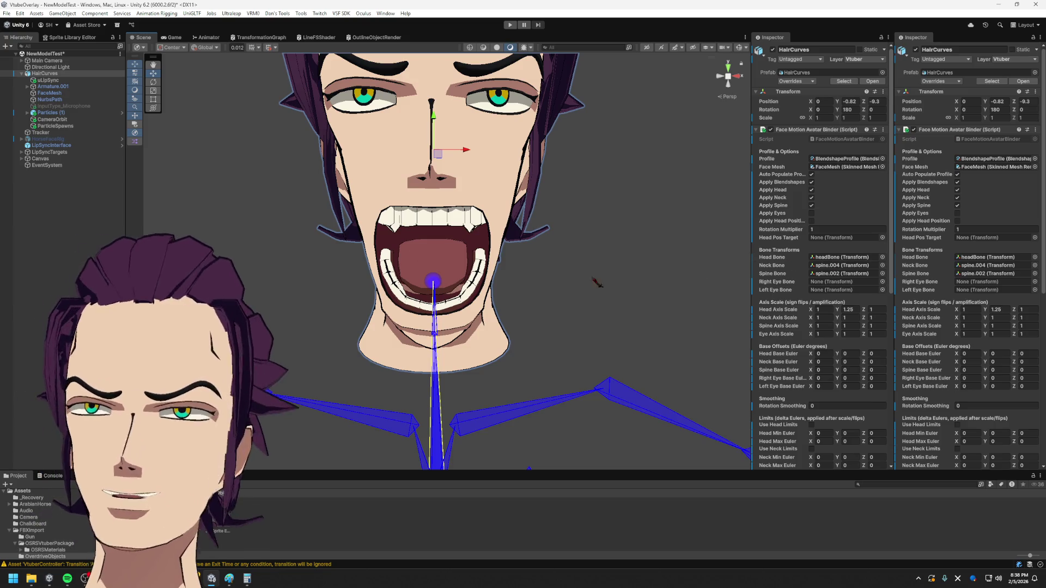
- Collapse the binder settings, select FaceMesh and collapse the Gum 1 material to reach the mouth material
click(817, 106)
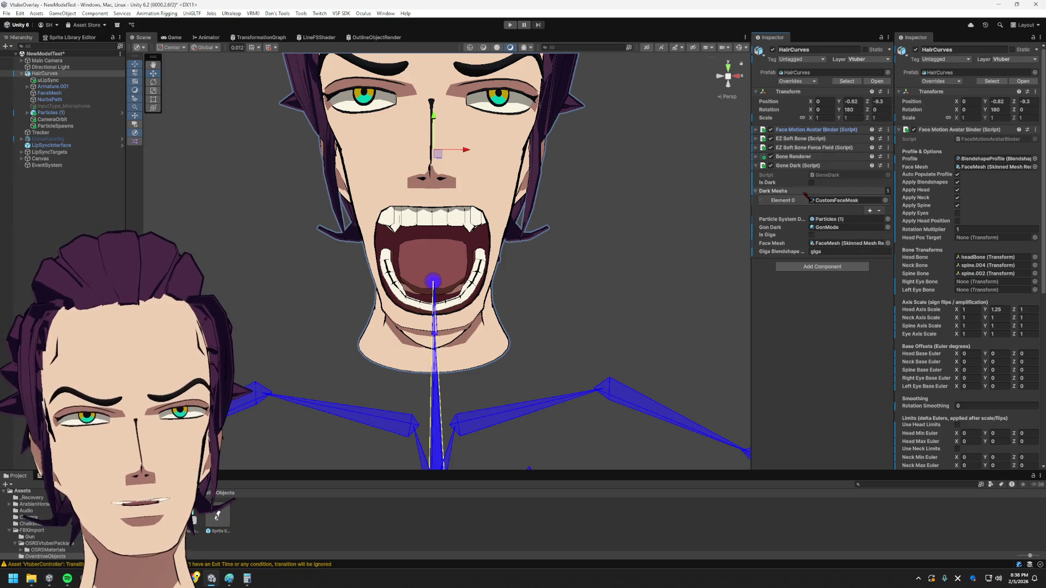
double_click(846, 243)
scroll(795, 302, down, 5)
scroll(795, 302, down, 6)
click(826, 222)
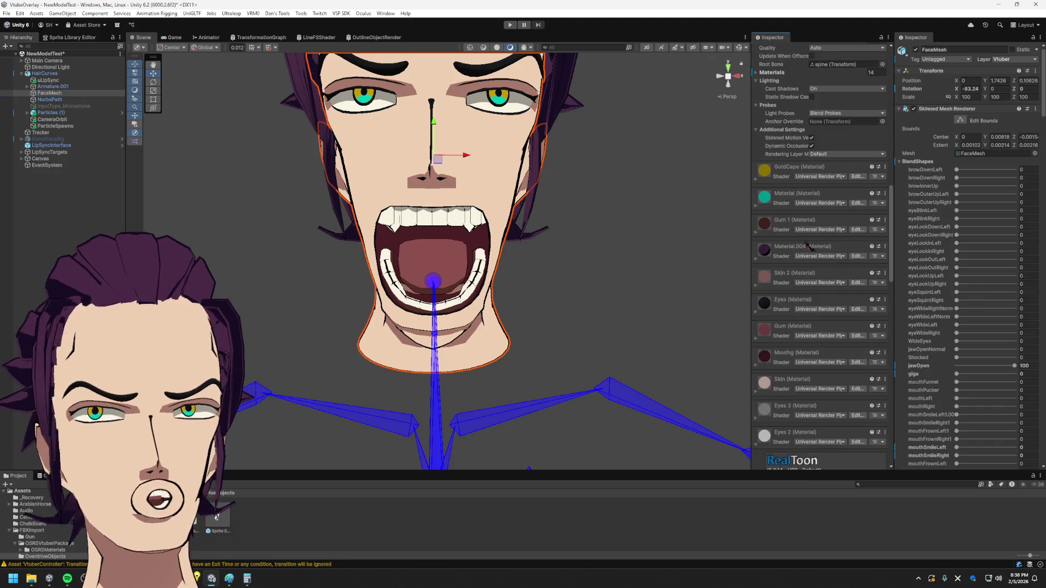
scroll(825, 229, down, 3)
scroll(825, 228, down, 3)
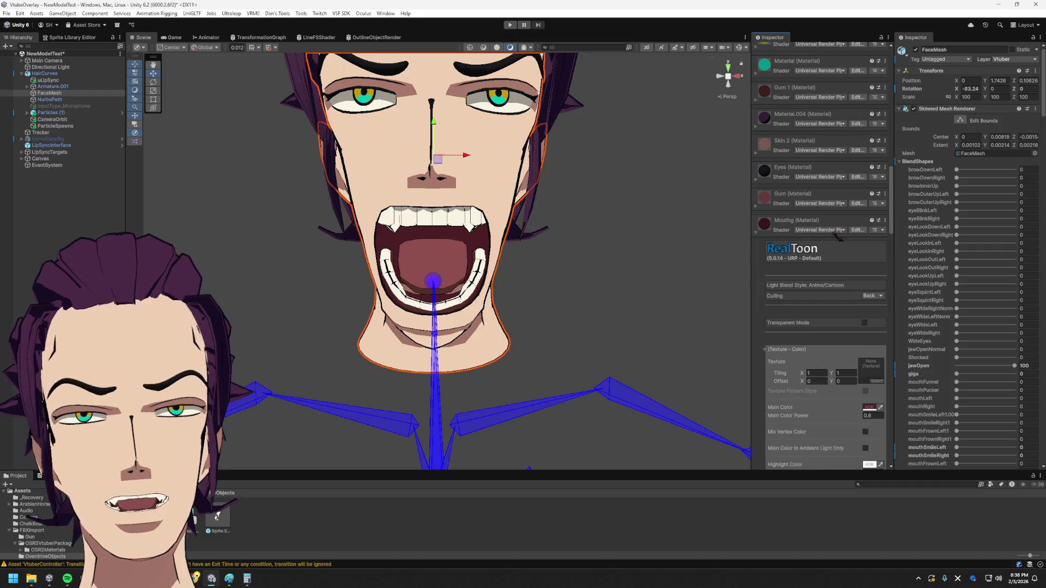
scroll(825, 229, down, 3)
scroll(825, 229, down, 5)
scroll(881, 404, down, 3)
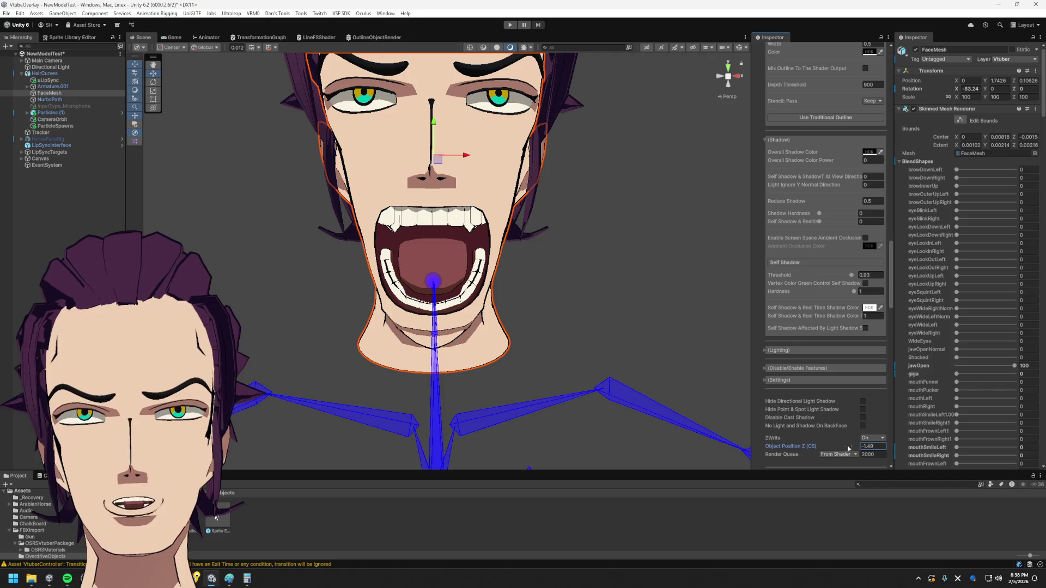
- Lower the mouth material's Object Position Z to about -2.21 and orbit to verify the mouth layering
drag(872, 454, 844, 458)
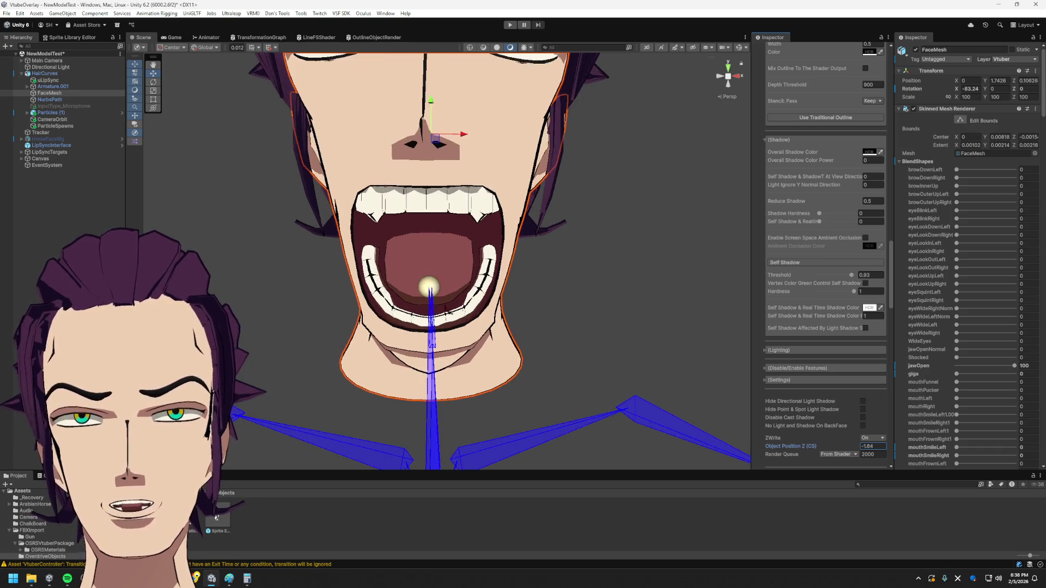
alt+drag(549, 292, 425, 261)
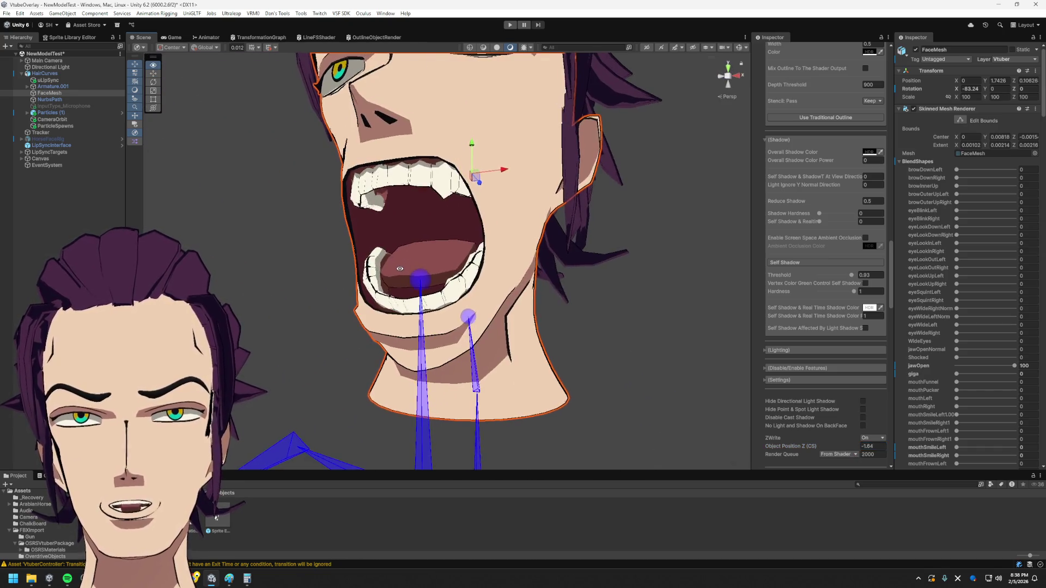
mouse_move(425, 262)
alt+mouse_down()
mouse_move(539, 280)
mouse_move(619, 318)
alt+mouse_up()
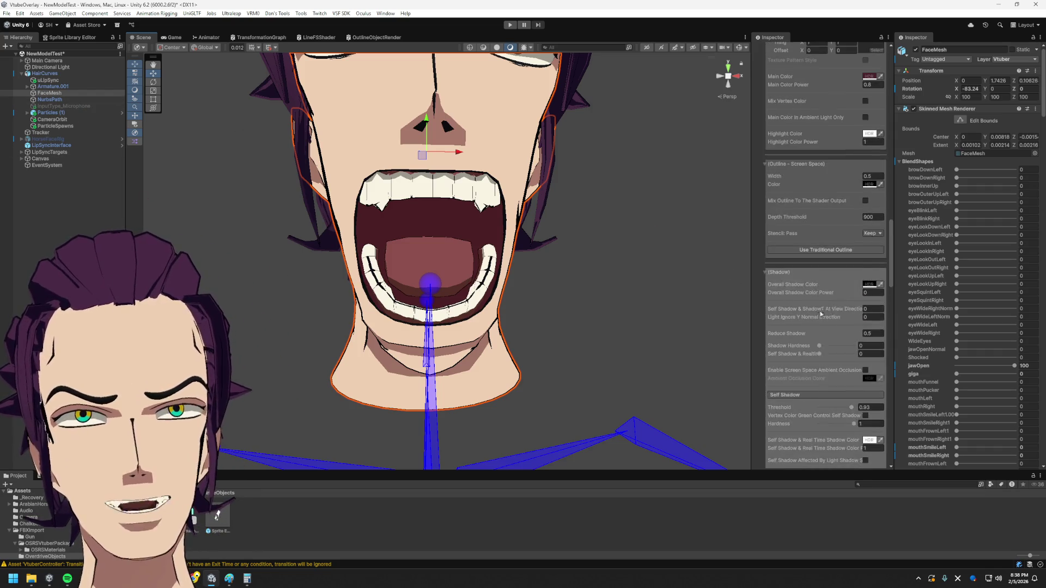
scroll(805, 161, up, 10)
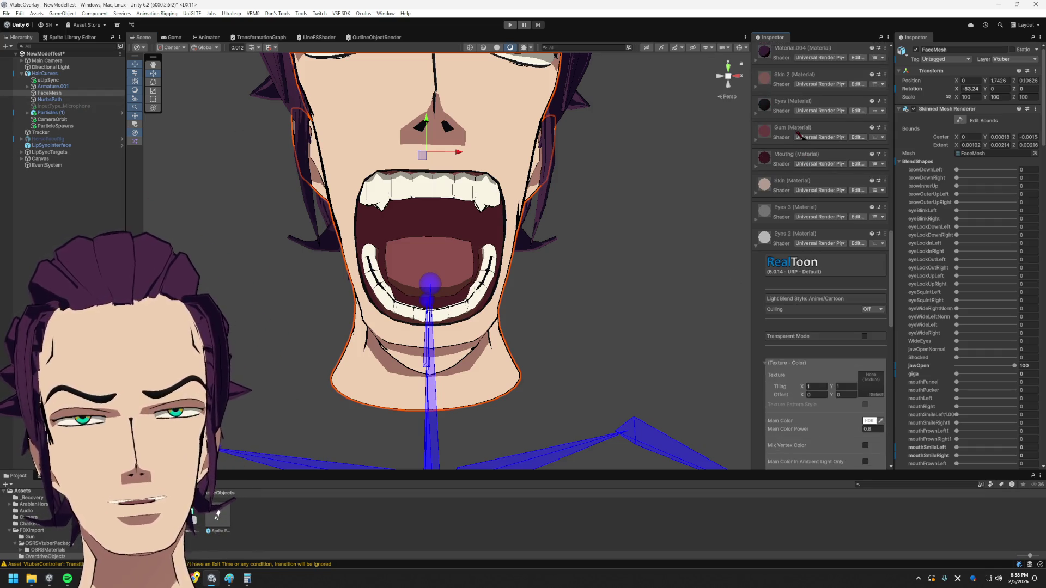
scroll(801, 134, down, 3)
scroll(879, 401, down, 3)
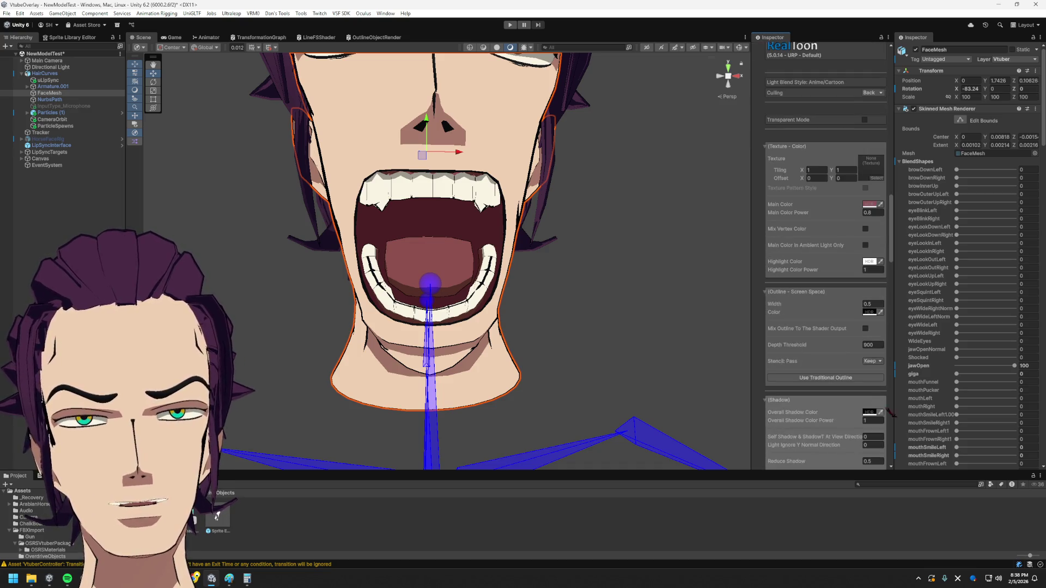
scroll(885, 410, down, 3)
scroll(878, 404, down, 3)
scroll(871, 395, down, 3)
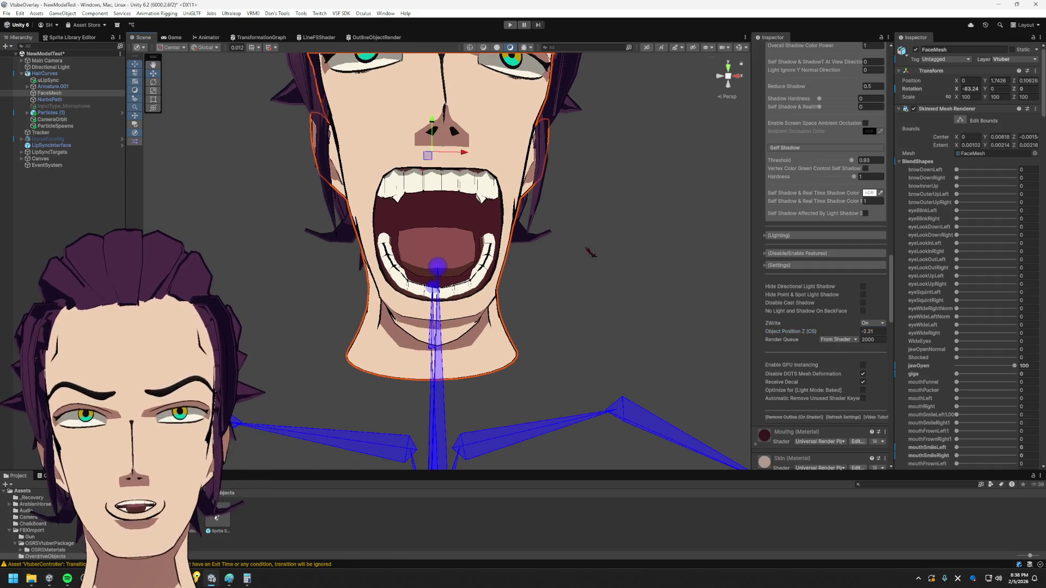
scroll(839, 285, down, 3)
scroll(834, 269, down, 3)
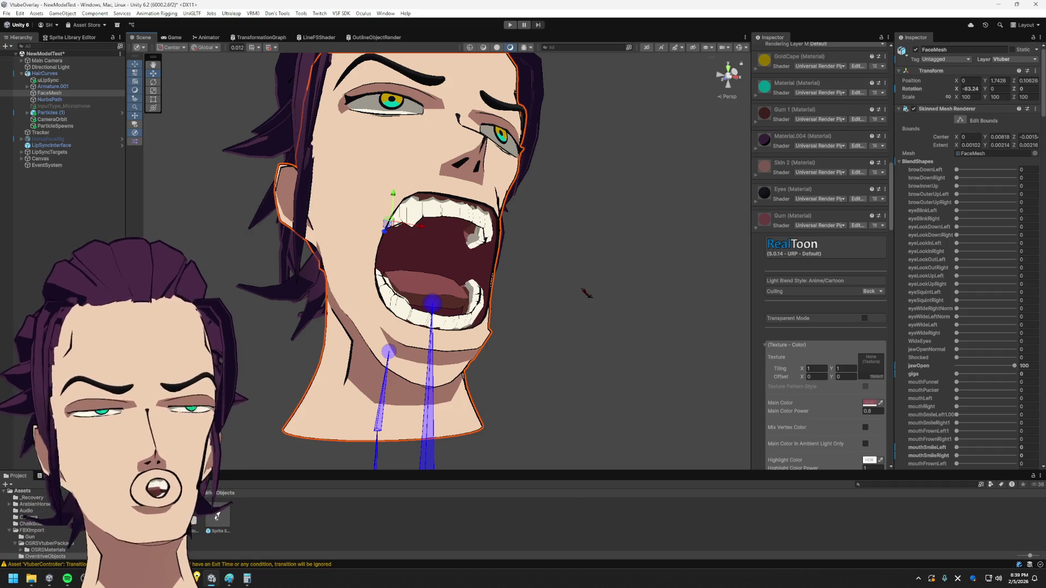
- Orbit to low angles on the mouth, then move to the head model in Blender
mouse_move(579, 281)
alt+mouse_down()
mouse_move(506, 180)
mouse_move(490, 288)
mouse_move(509, 266)
mouse_move(507, 331)
mouse_move(533, 285)
alt+mouse_up()
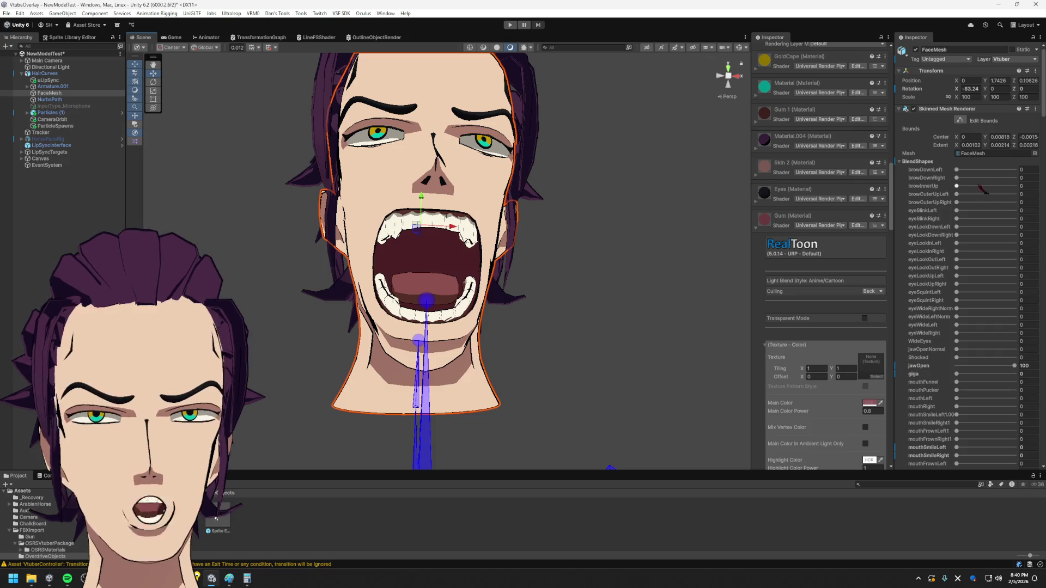
click(958, 177)
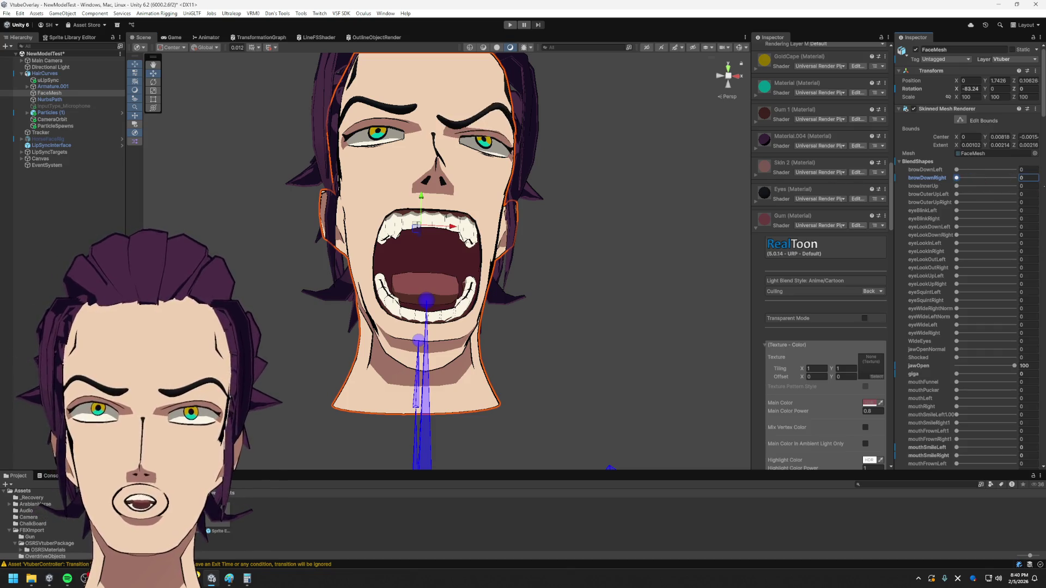
mouse_move(578, 167)
alt+mouse_down()
mouse_move(441, 279)
mouse_move(434, 214)
alt+mouse_up()
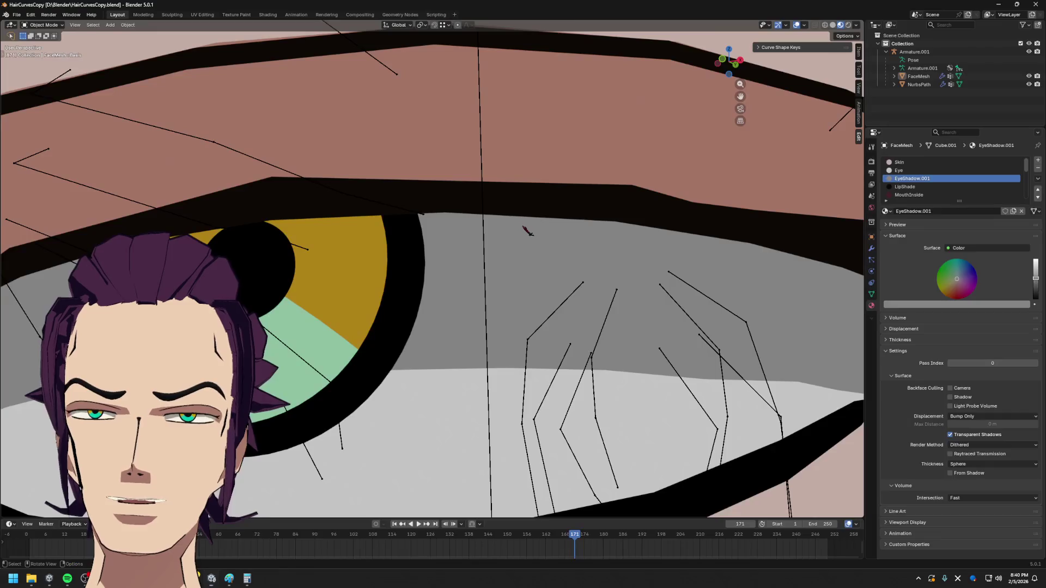
scroll(525, 229, down, 4)
scroll(555, 316, down, 4)
alt+drag(455, 329, 482, 335)
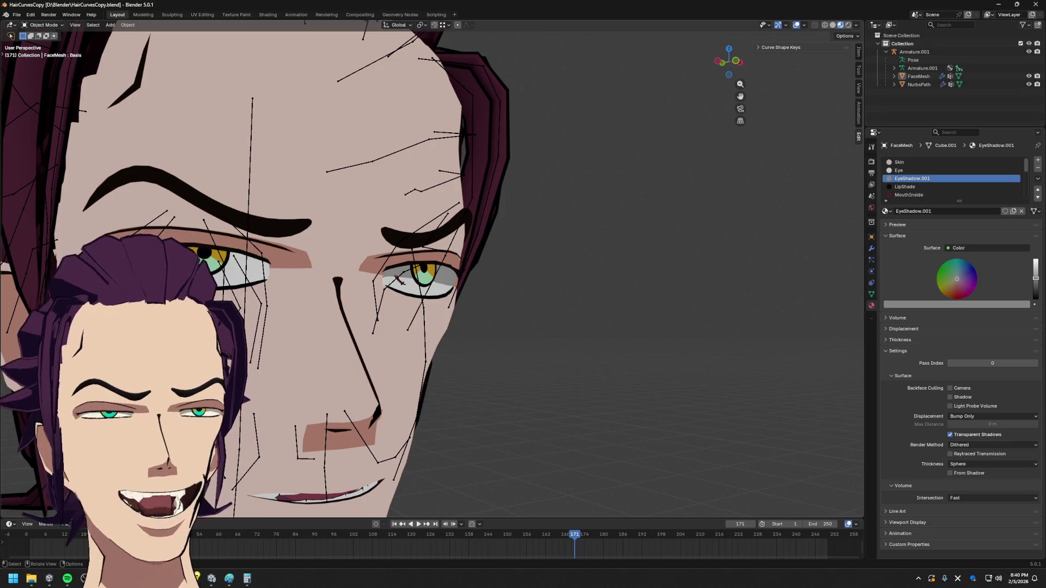
mouse_move(490, 277)
middle_down()
mouse_move(537, 248)
mouse_move(501, 311)
mouse_move(490, 270)
mouse_move(481, 300)
middle_up()
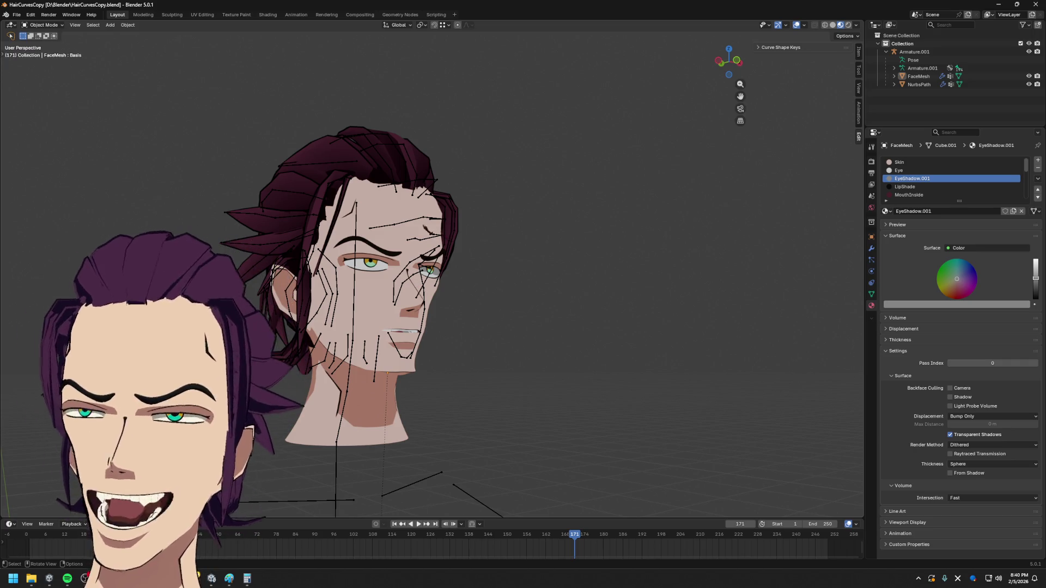
scroll(393, 270, down, 5)
scroll(393, 269, up, 4)
scroll(392, 270, up, 4)
scroll(392, 270, up, 2)
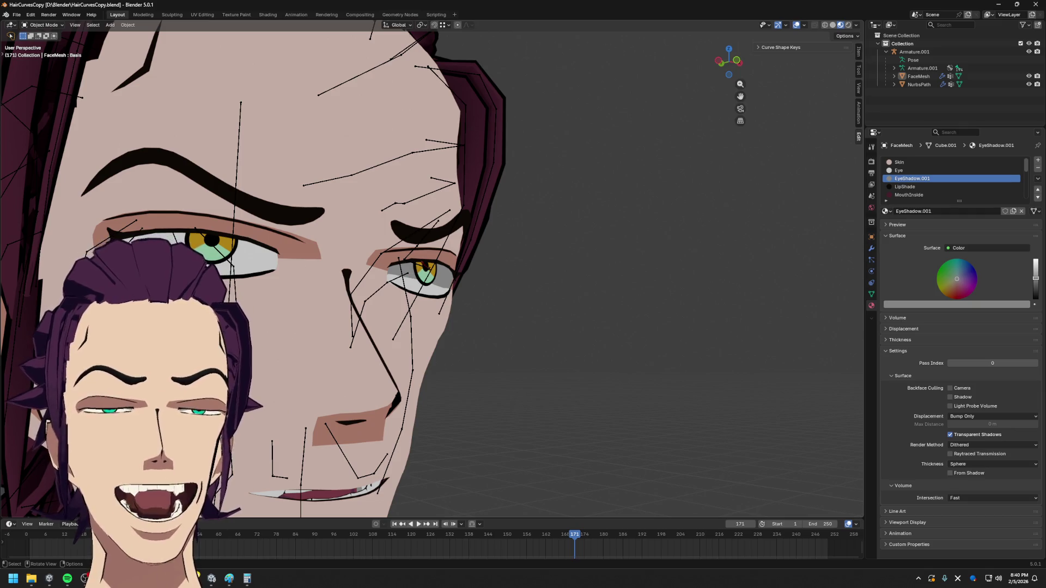
scroll(433, 269, down, 1)
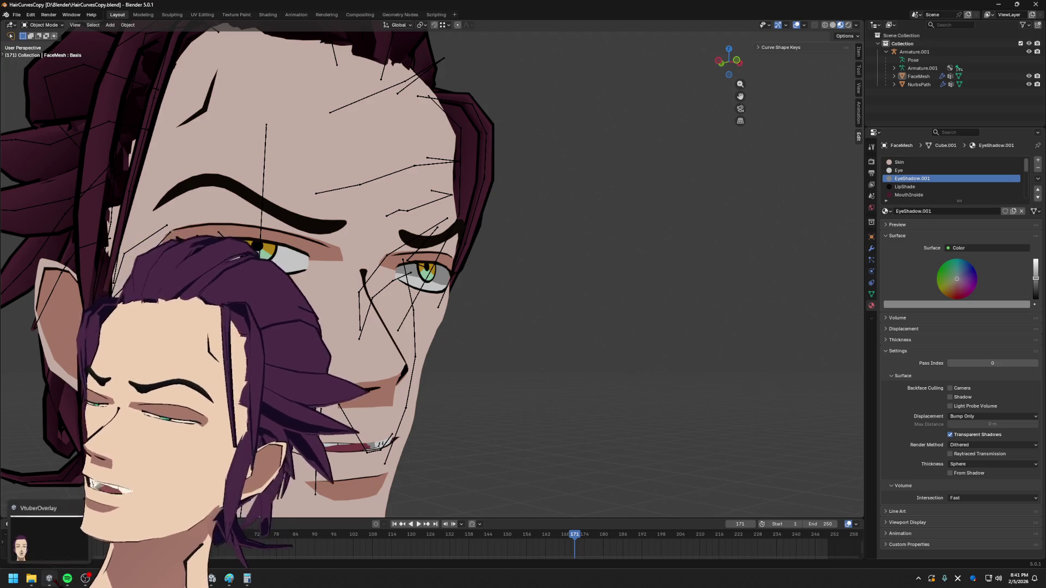
double_click(37, 508)
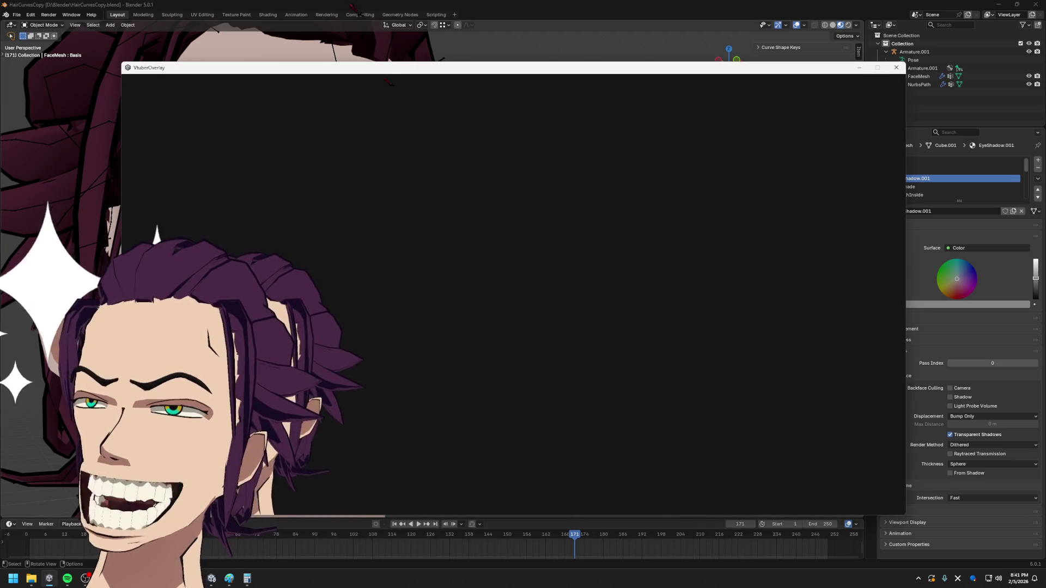
- Position the overlay window and bring the Twitch stream window to the upper left beneath it
drag(389, 68, 392, 66)
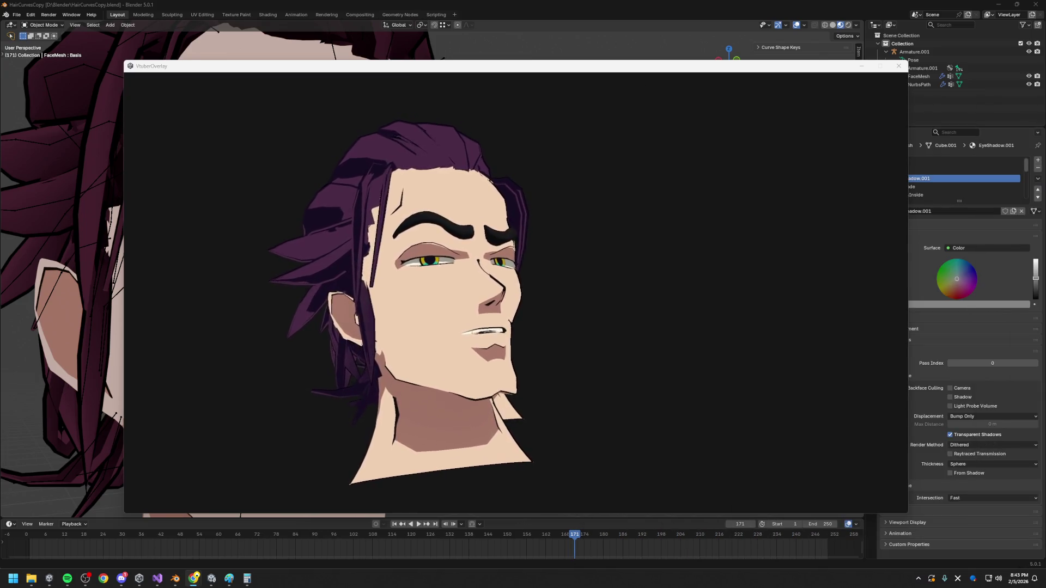
drag(666, 175, 393, 75)
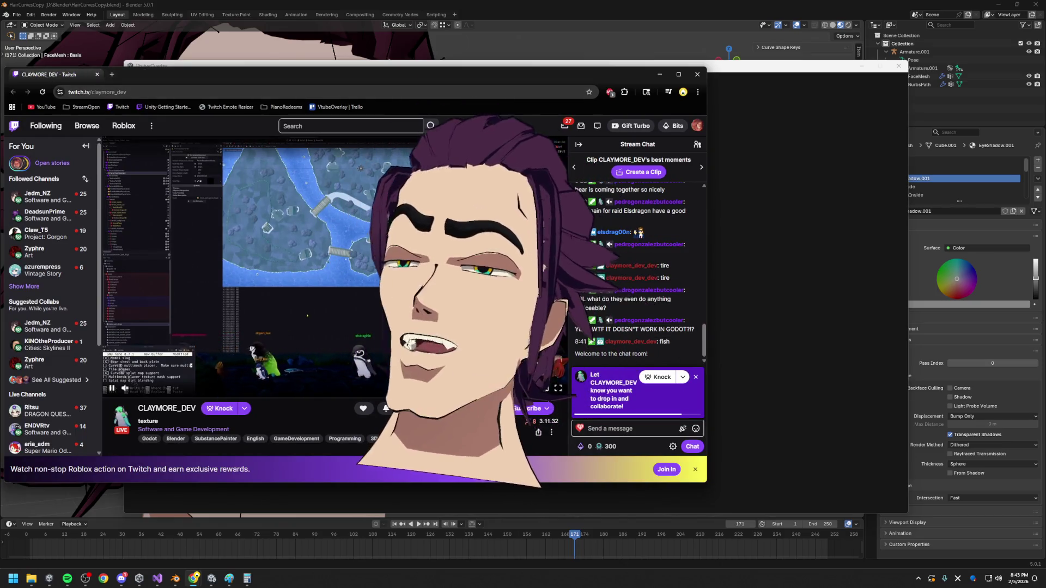
- Move the Twitch window right, cycle through Unity to the overlay and close the opaque overlay window
drag(492, 77, 801, 84)
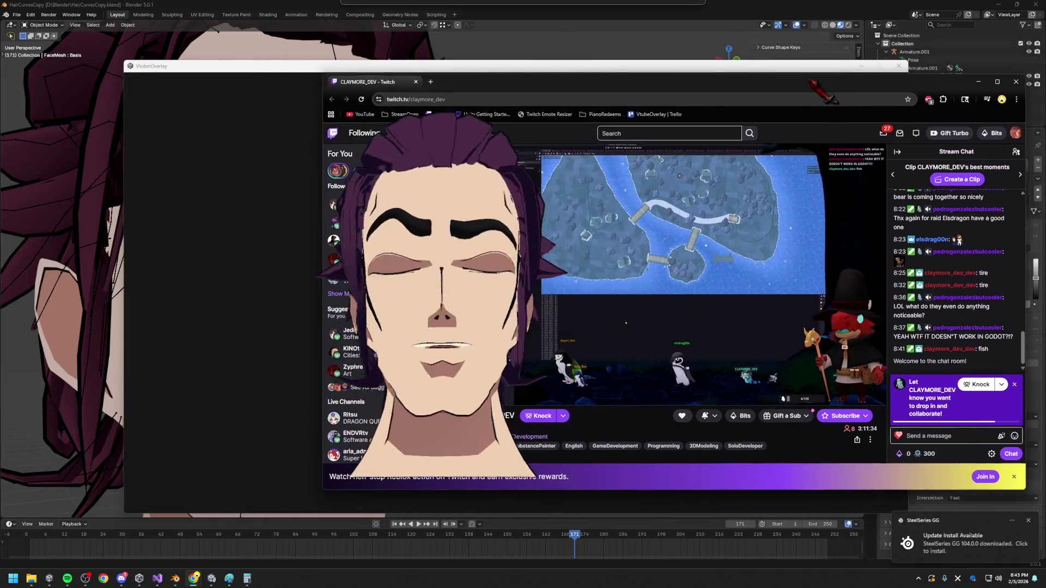
key(alt+Tab)
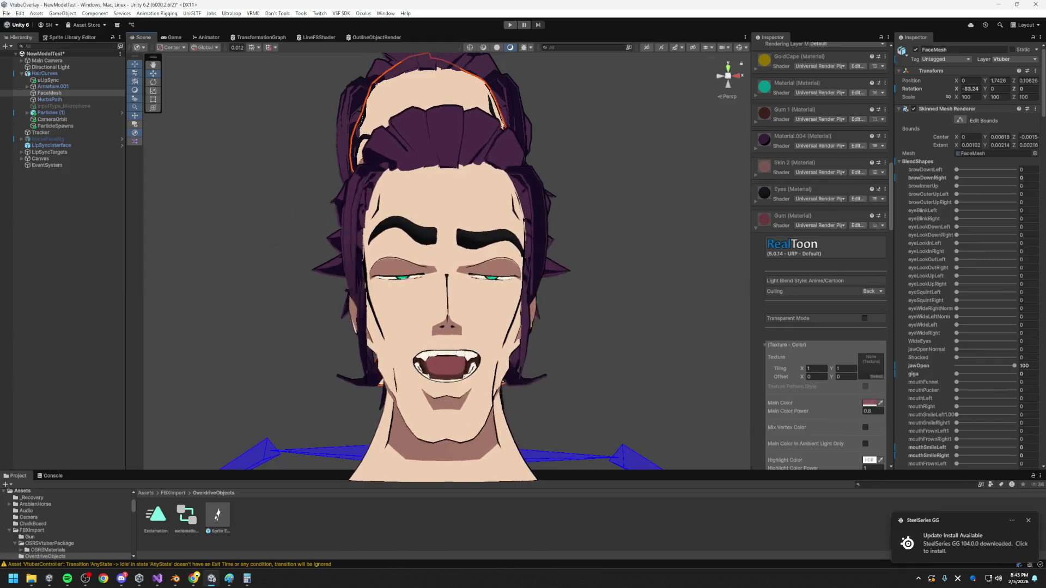
key(alt+Tab)
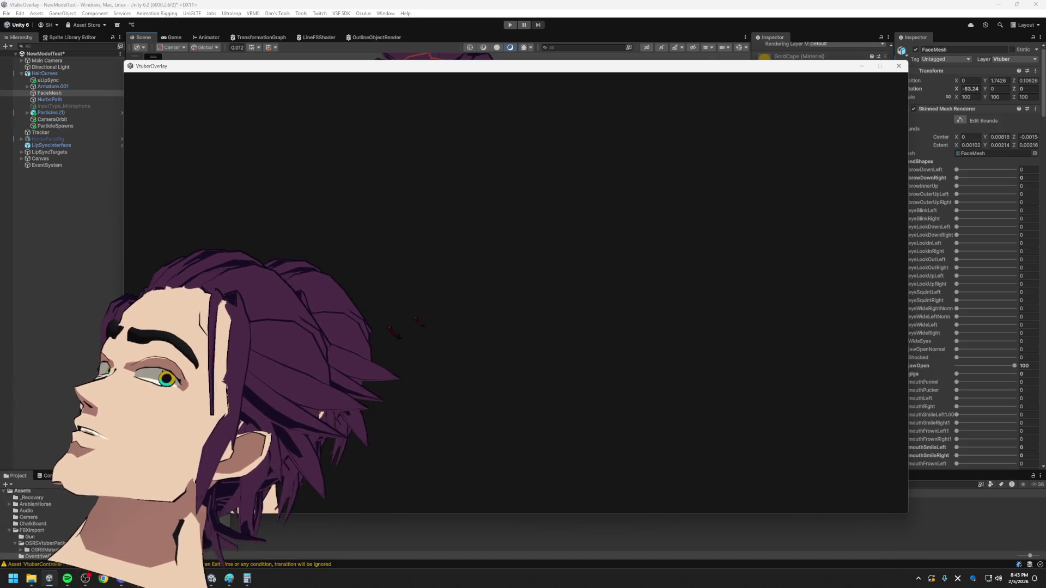
click(862, 65)
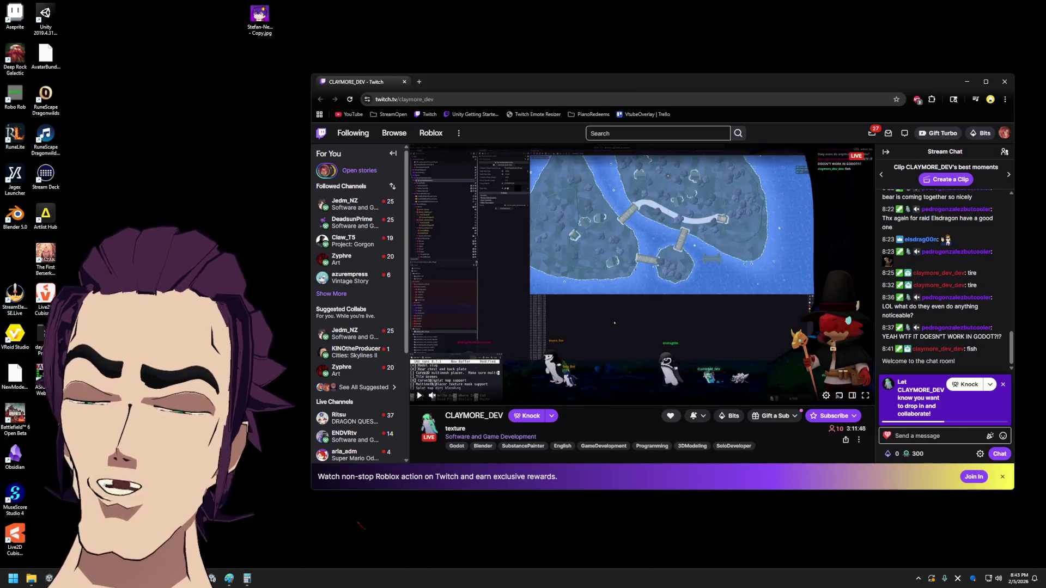
- Bring the Twitch stream window back up and maximize it under the floating avatar
click(392, 539)
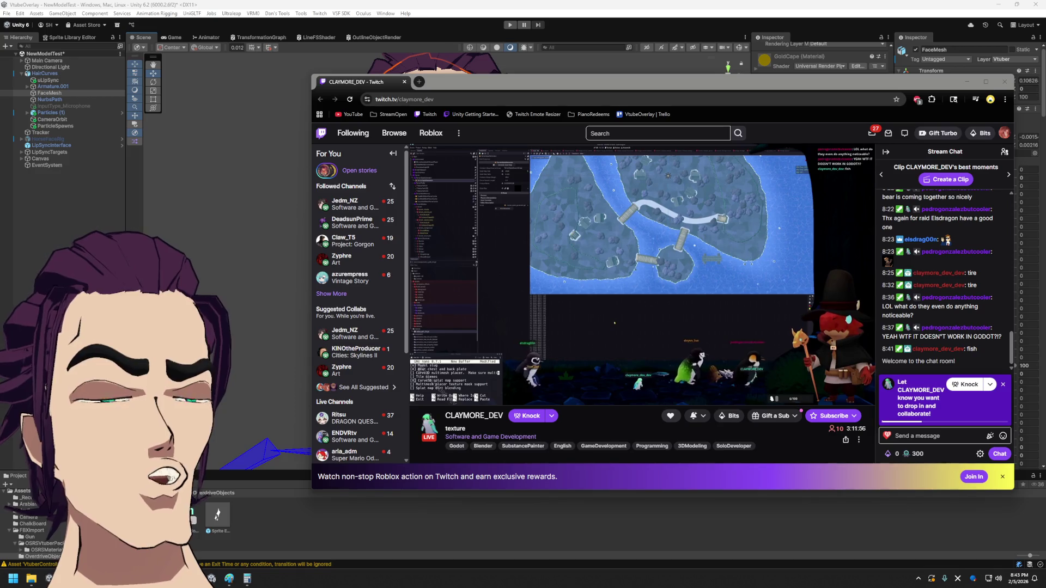
drag(461, 86, 333, 2)
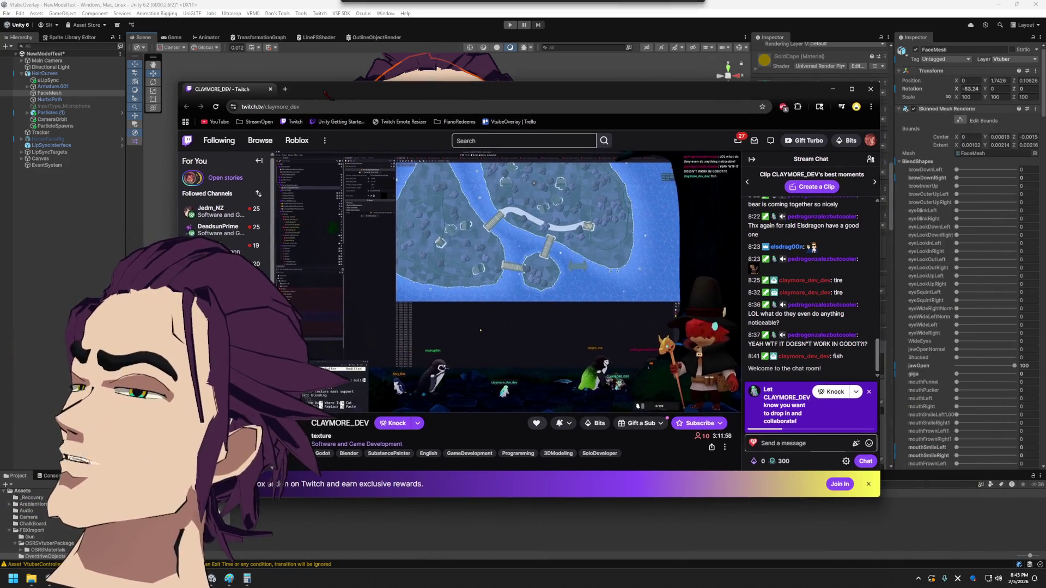